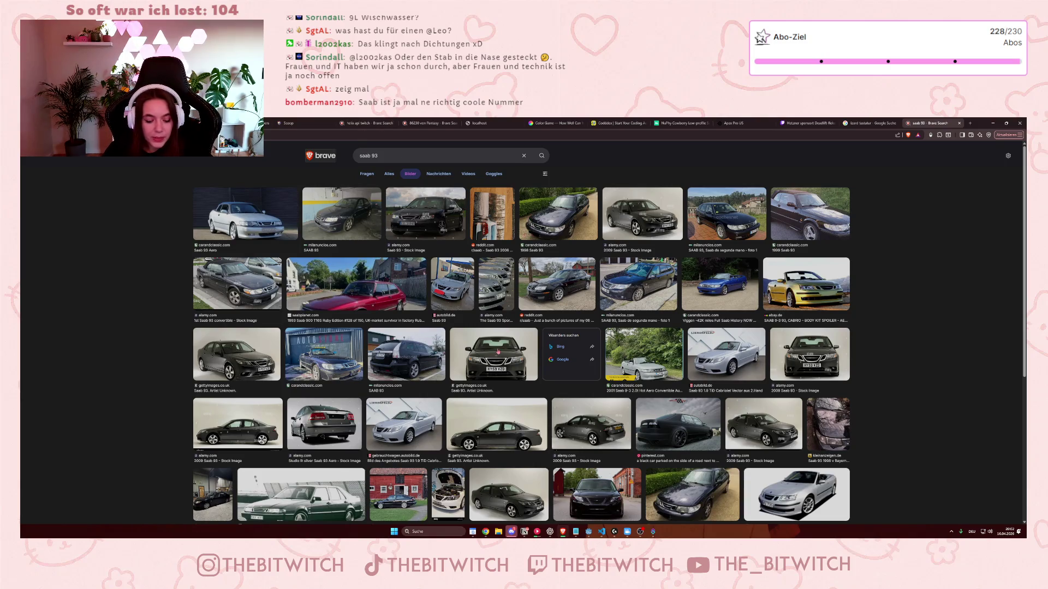
Zoom the saab 93 image results larger, scroll through many rows, and preview the silver 1999 Saab 93.
{"action": "key", "text": "ctrl+plus"}
{"action": "key", "text": "ctrl+plus"}
{"action": "key", "text": "ctrl+plus"}
{"action": "key", "text": "ctrl+plus"}
{"action": "key", "text": "ctrl+plus"}
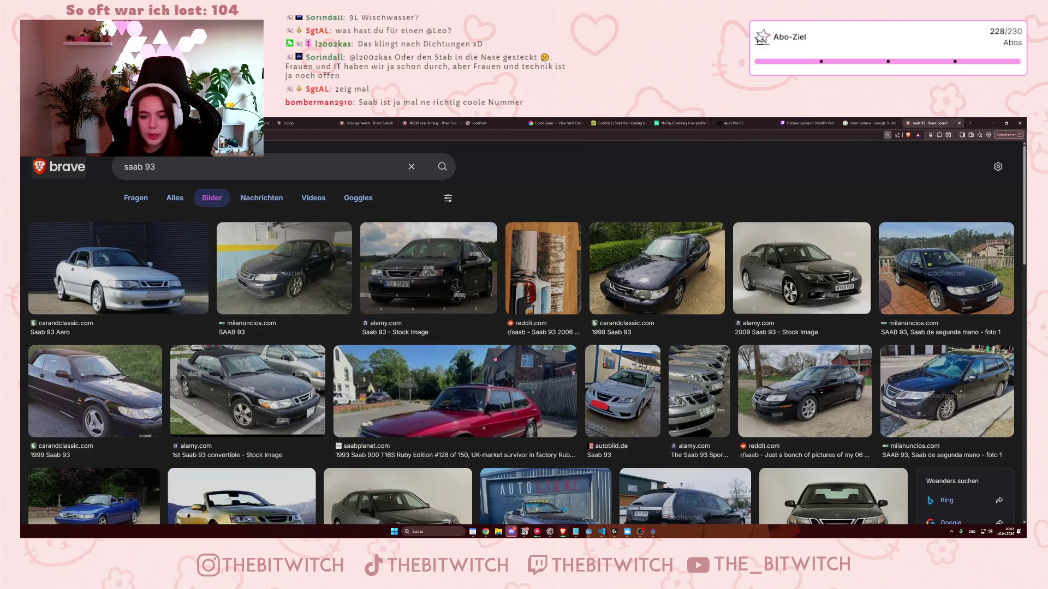
{"action": "scroll", "coordinate": [498, 352], "scroll_direction": "down", "scroll_amount": 3}
{"action": "scroll", "coordinate": [496, 361], "scroll_direction": "down", "scroll_amount": 2}
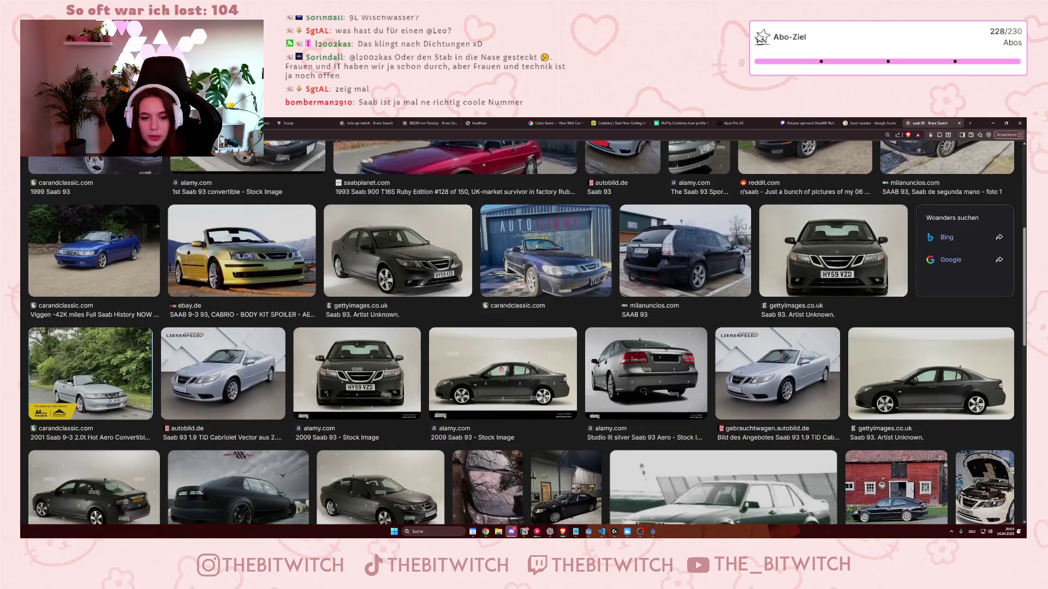
{"action": "scroll", "coordinate": [540, 385], "scroll_direction": "down", "scroll_amount": 1}
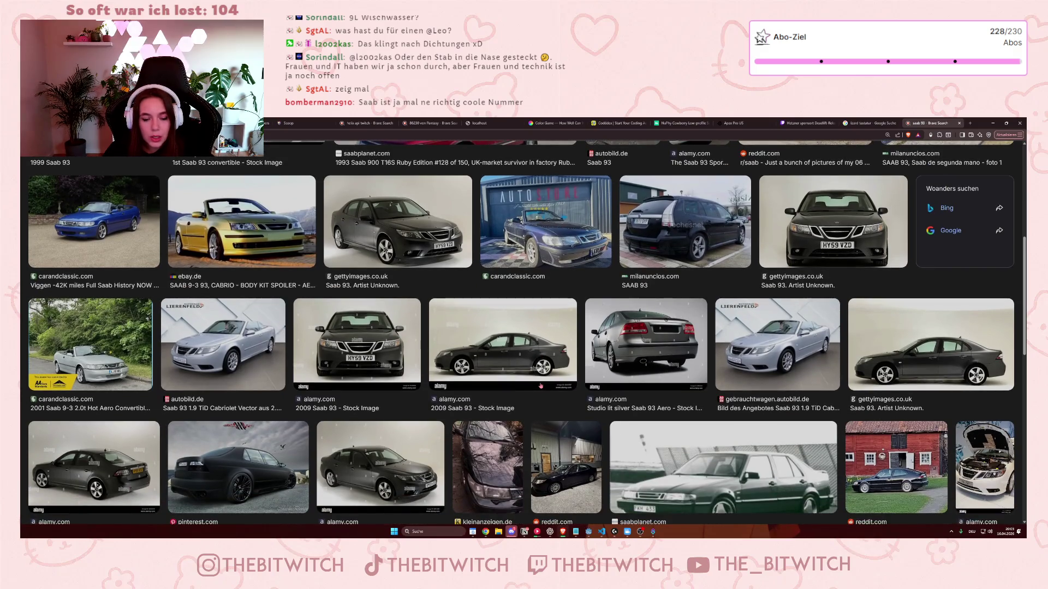
{"action": "scroll", "coordinate": [540, 385], "scroll_direction": "down", "scroll_amount": 3}
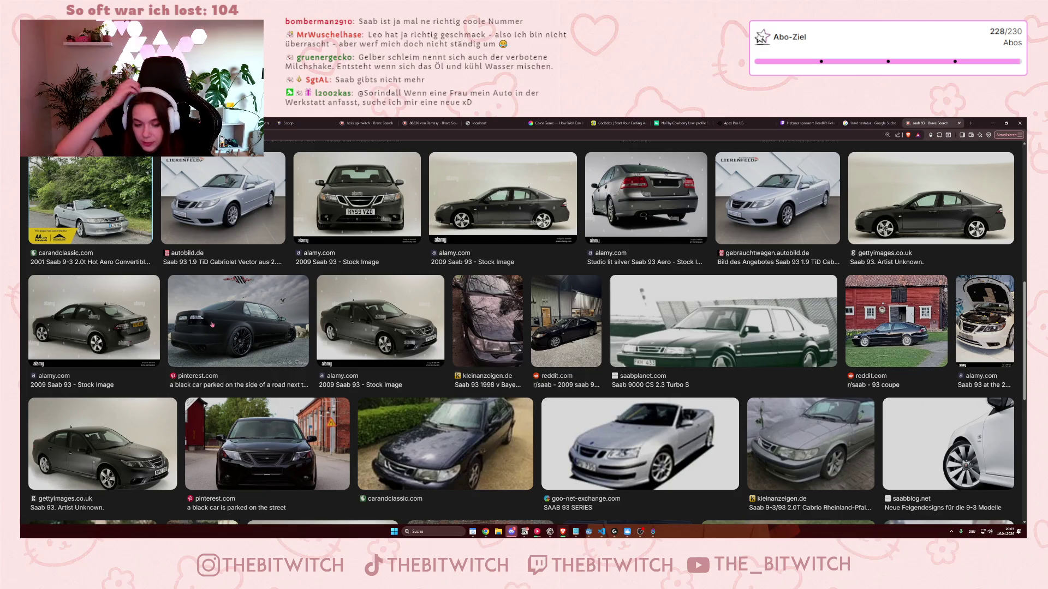
{"action": "scroll", "coordinate": [270, 343], "scroll_direction": "down", "scroll_amount": 2}
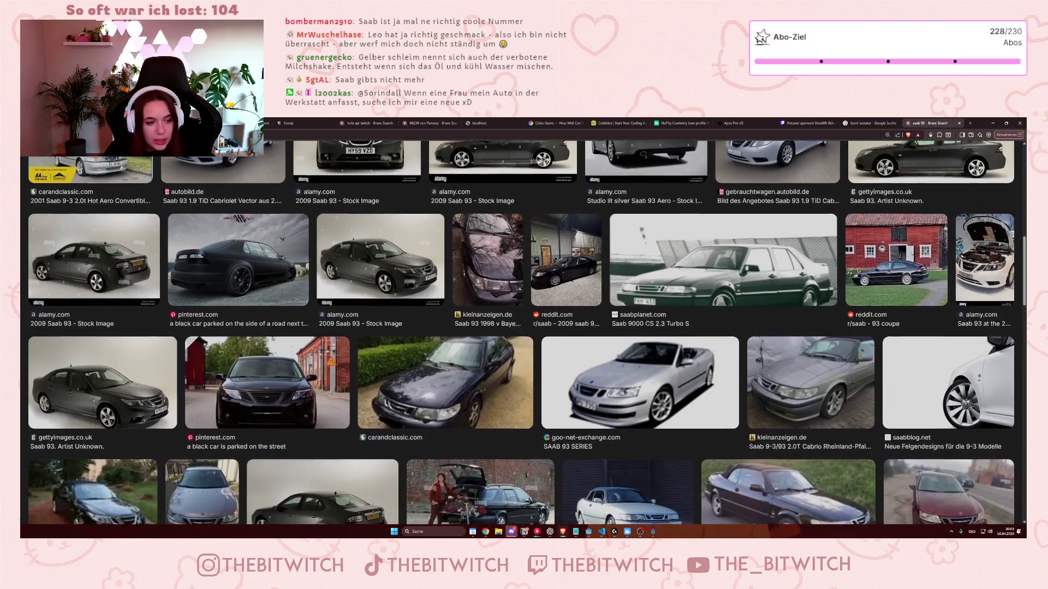
{"action": "scroll", "coordinate": [263, 355], "scroll_direction": "down", "scroll_amount": 1}
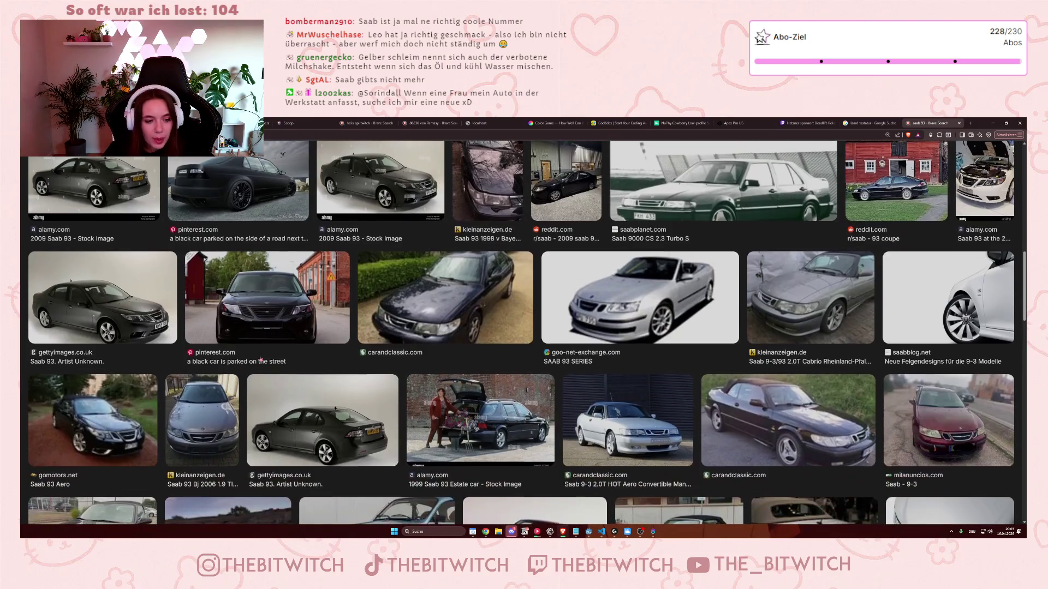
{"action": "scroll", "coordinate": [260, 363], "scroll_direction": "down", "scroll_amount": 3}
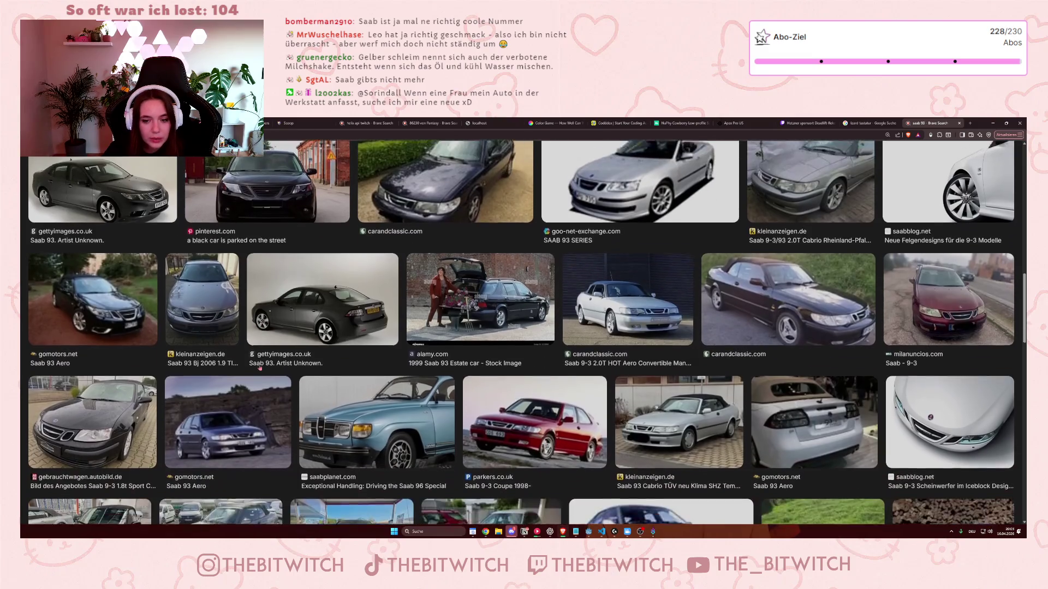
{"action": "scroll", "coordinate": [259, 368], "scroll_direction": "down", "scroll_amount": 2}
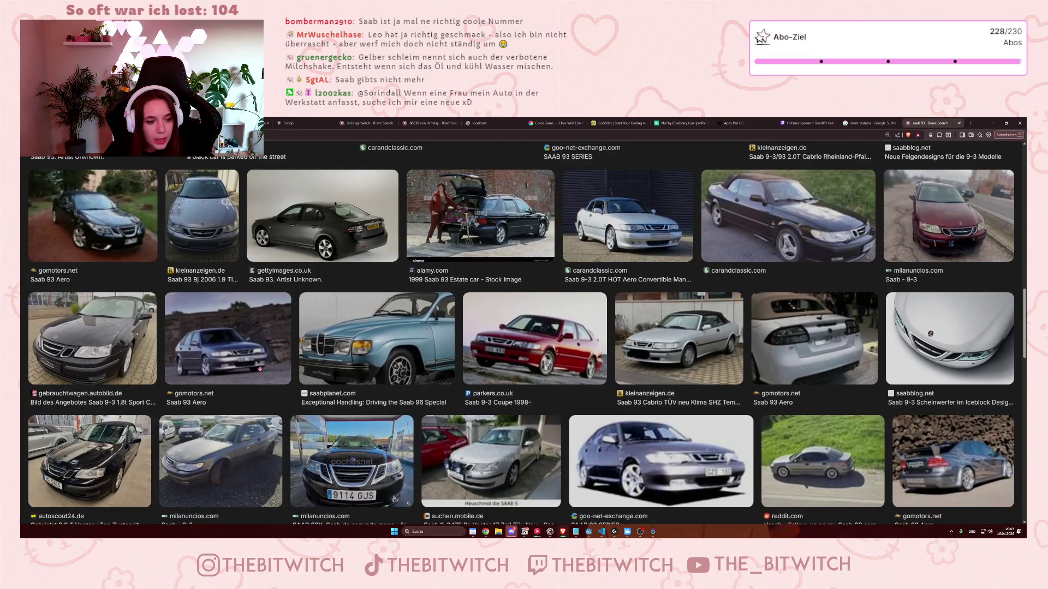
{"action": "scroll", "coordinate": [260, 368], "scroll_direction": "down", "scroll_amount": 1}
{"action": "scroll", "coordinate": [259, 368], "scroll_direction": "down", "scroll_amount": 3}
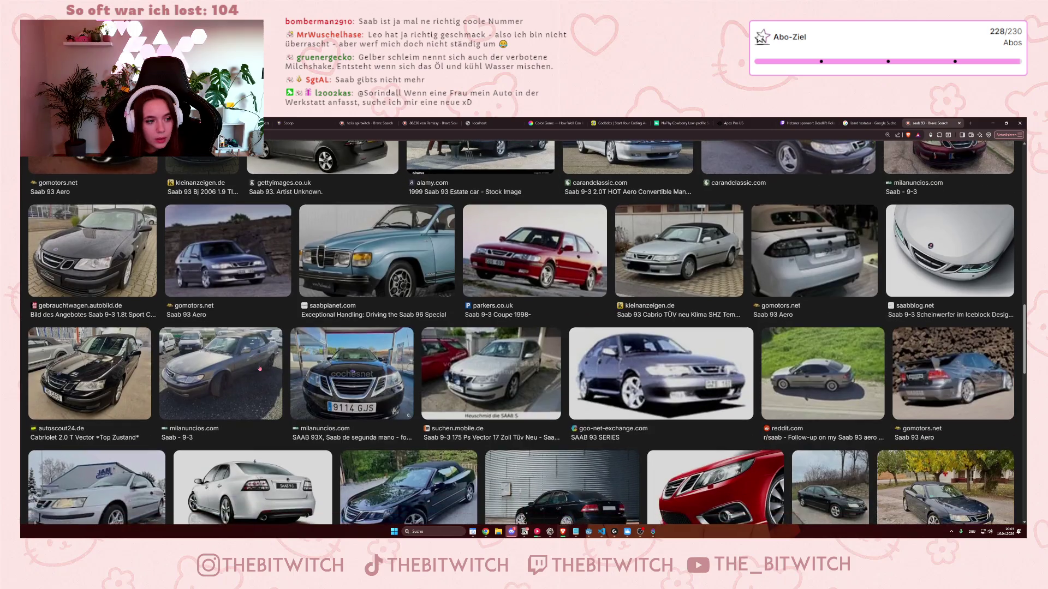
{"action": "scroll", "coordinate": [273, 370], "scroll_direction": "down", "scroll_amount": 2}
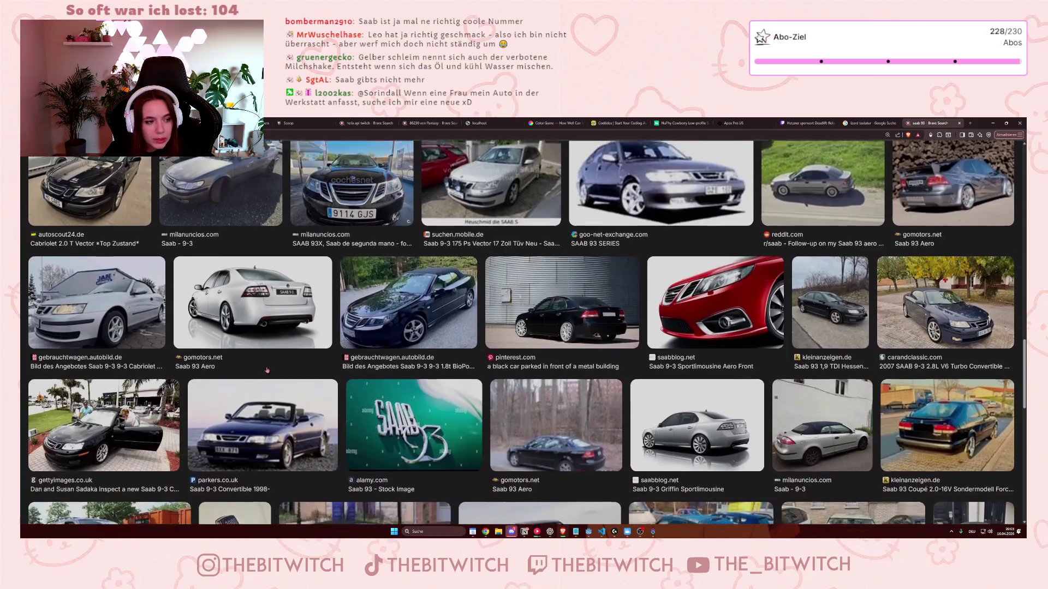
{"action": "scroll", "coordinate": [273, 369], "scroll_direction": "down", "scroll_amount": 3}
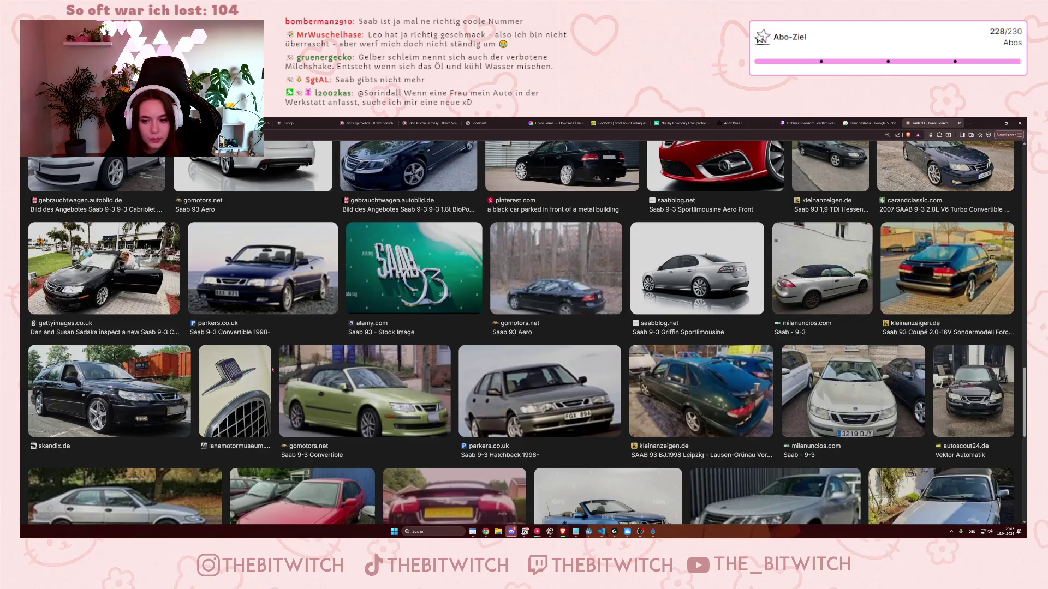
{"action": "scroll", "coordinate": [274, 368], "scroll_direction": "down", "scroll_amount": 2}
{"action": "left_click", "coordinate": [213, 425]}
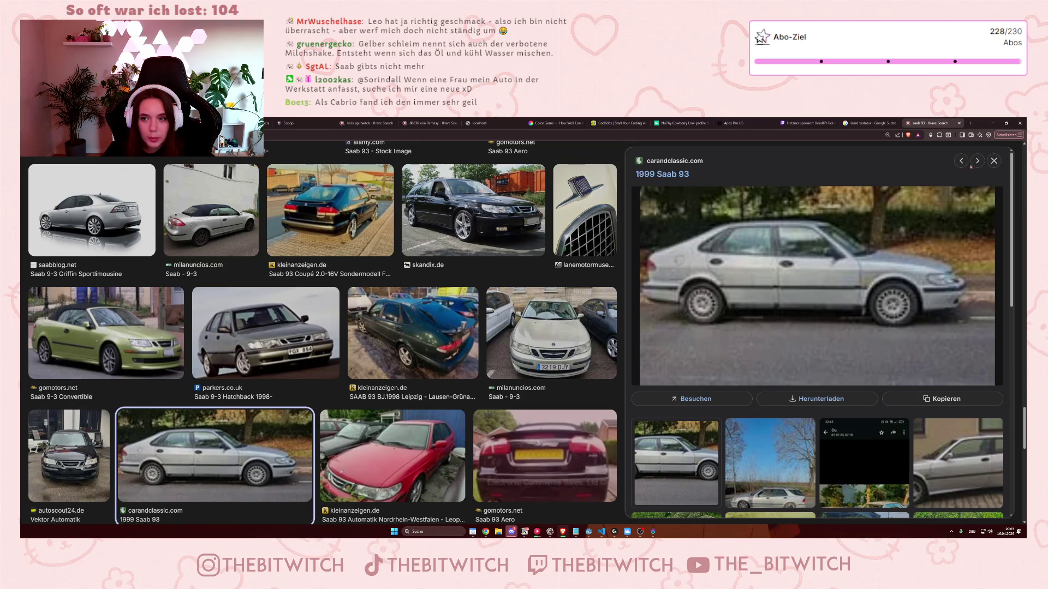
Close the 1999 Saab preview, scroll on, and briefly preview the blue Saab photo.
{"action": "left_click", "coordinate": [993, 161]}
{"action": "scroll", "coordinate": [659, 369], "scroll_direction": "down", "scroll_amount": 3}
{"action": "scroll", "coordinate": [659, 369], "scroll_direction": "down", "scroll_amount": 5}
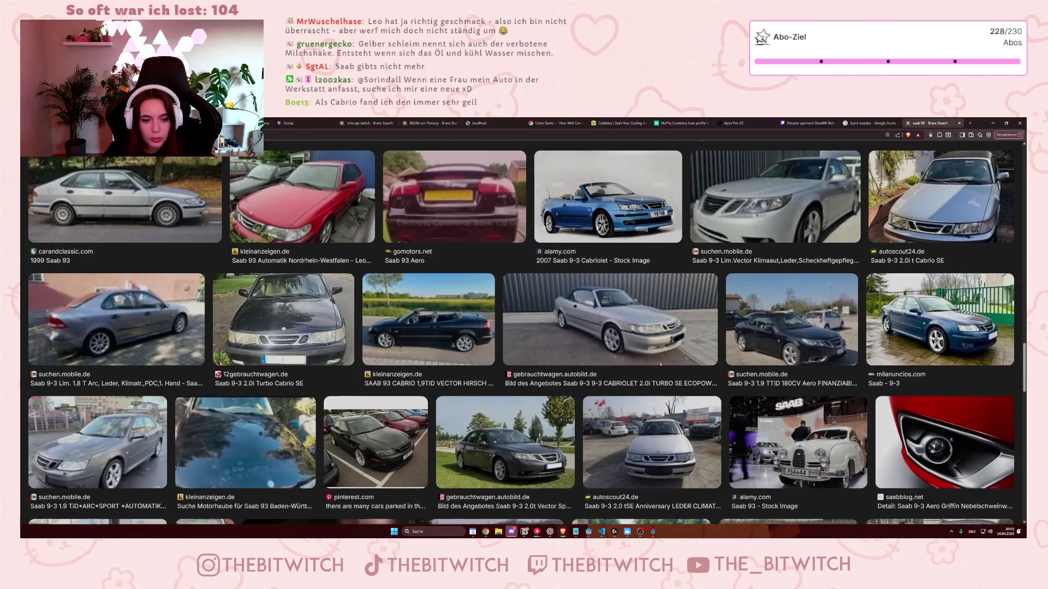
{"action": "scroll", "coordinate": [659, 369], "scroll_direction": "down", "scroll_amount": 2}
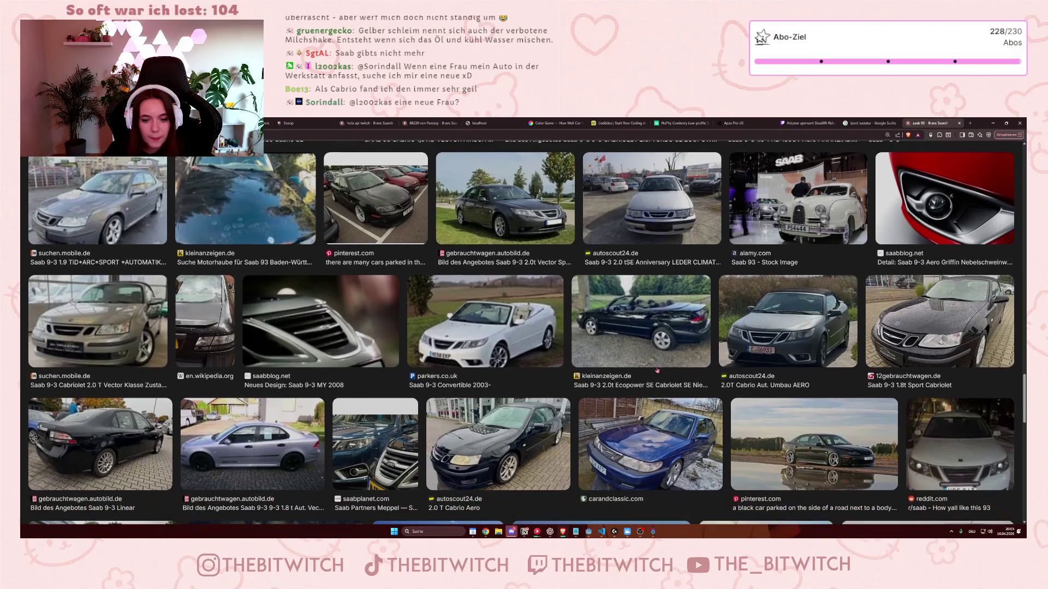
{"action": "left_click", "coordinate": [648, 443]}
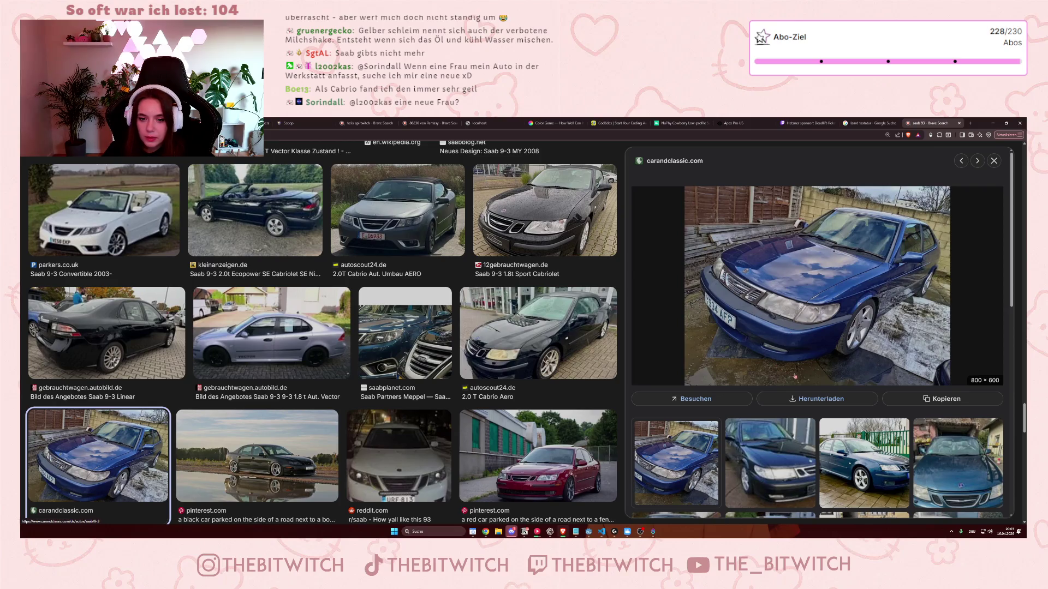
{"action": "left_click", "coordinate": [993, 160]}
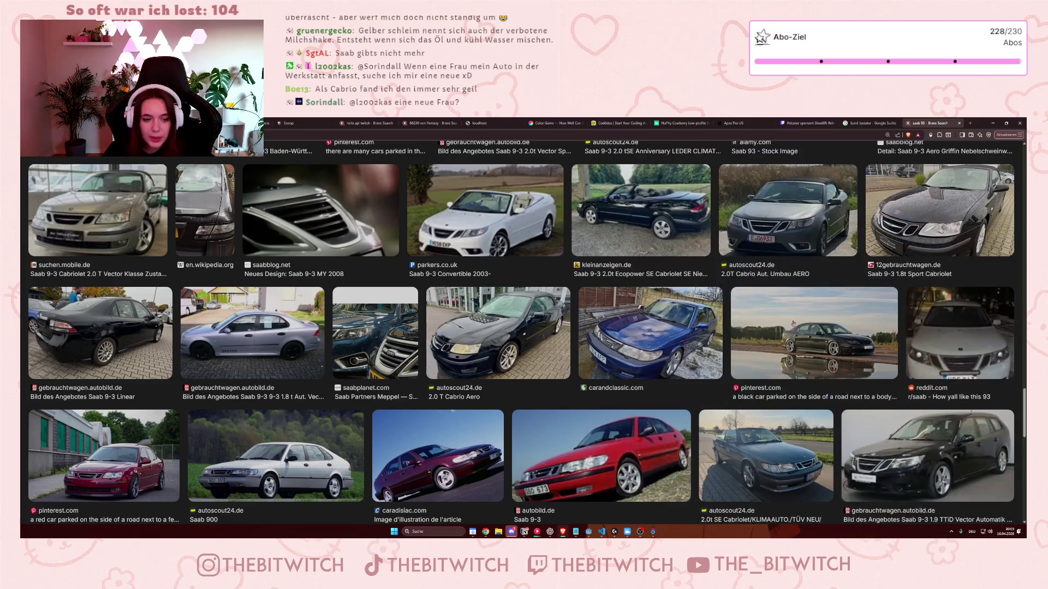
View the dark red Saab from caradisiac.com in the large preview, then close it.
{"action": "scroll", "coordinate": [747, 333], "scroll_direction": "down", "scroll_amount": 1}
{"action": "left_click", "coordinate": [433, 438]}
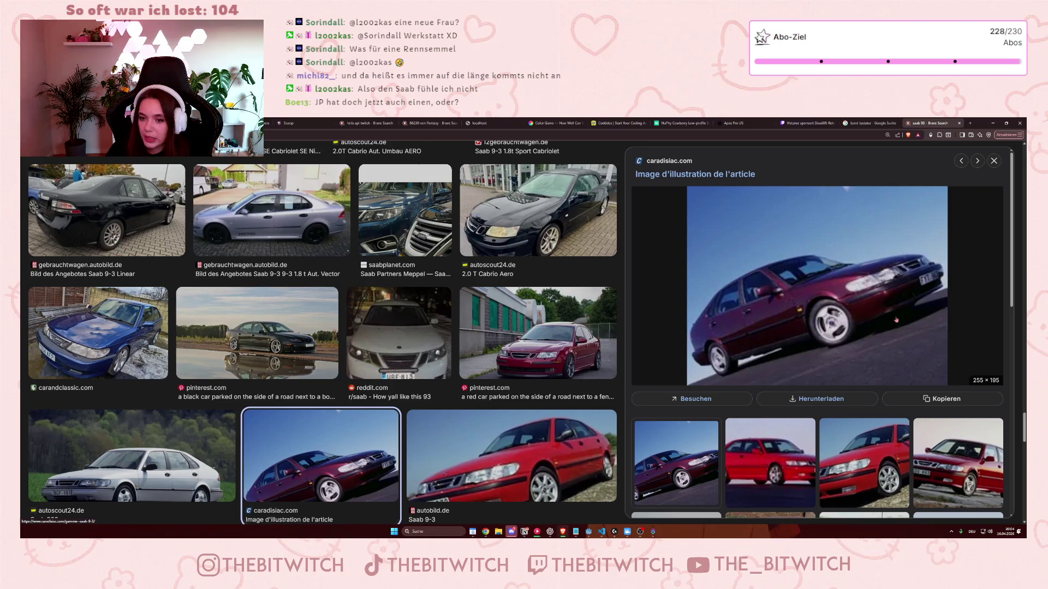
{"action": "key", "text": "Escape"}
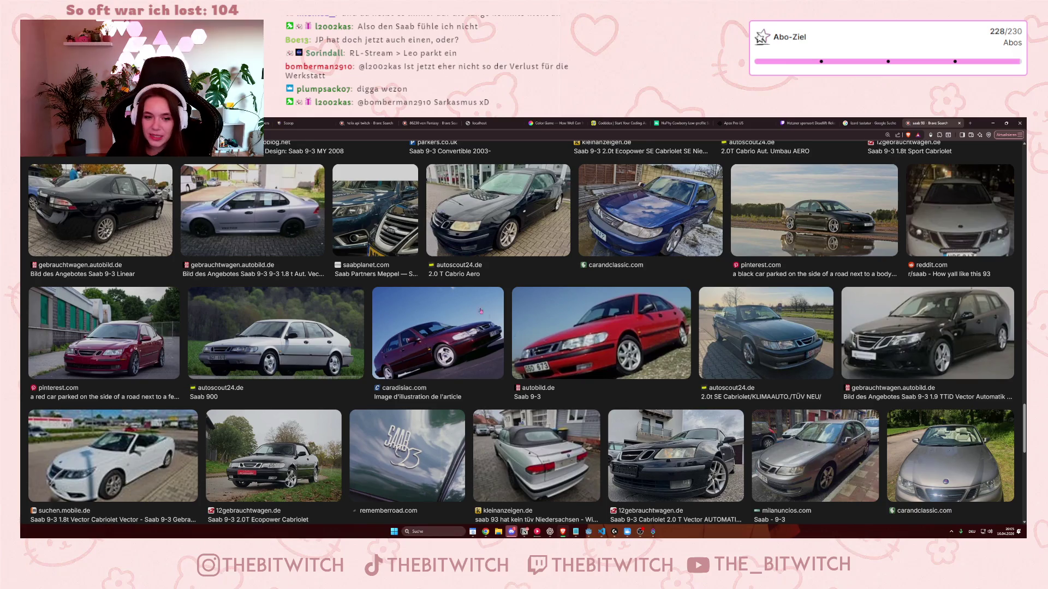
Scroll back up through the Saab photos and return to the saab 93 image results.
{"action": "scroll", "coordinate": [487, 316], "scroll_direction": "up", "scroll_amount": 5}
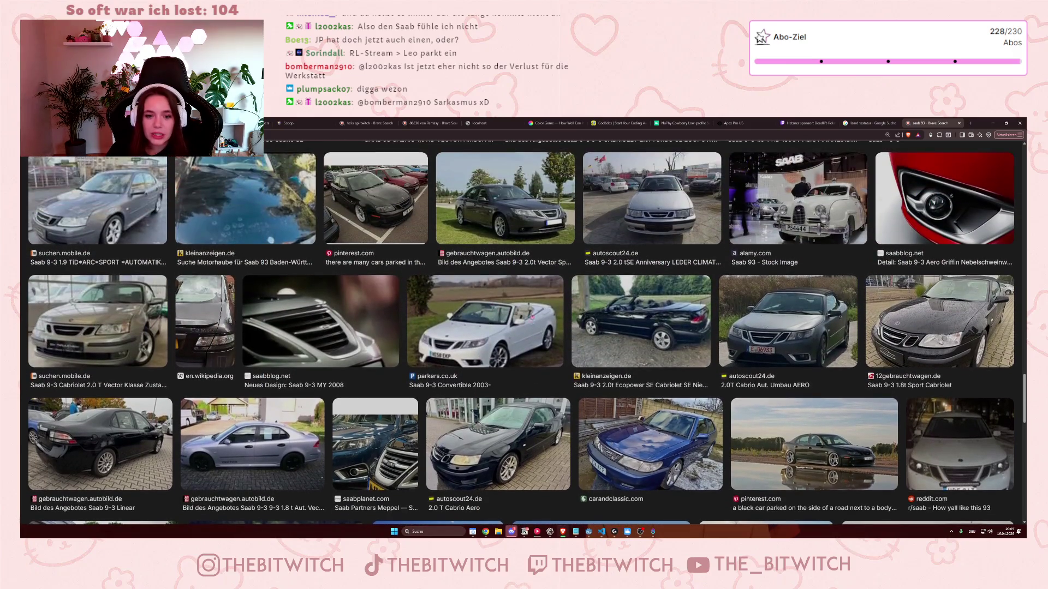
{"action": "scroll", "coordinate": [740, 338], "scroll_direction": "up", "scroll_amount": 5}
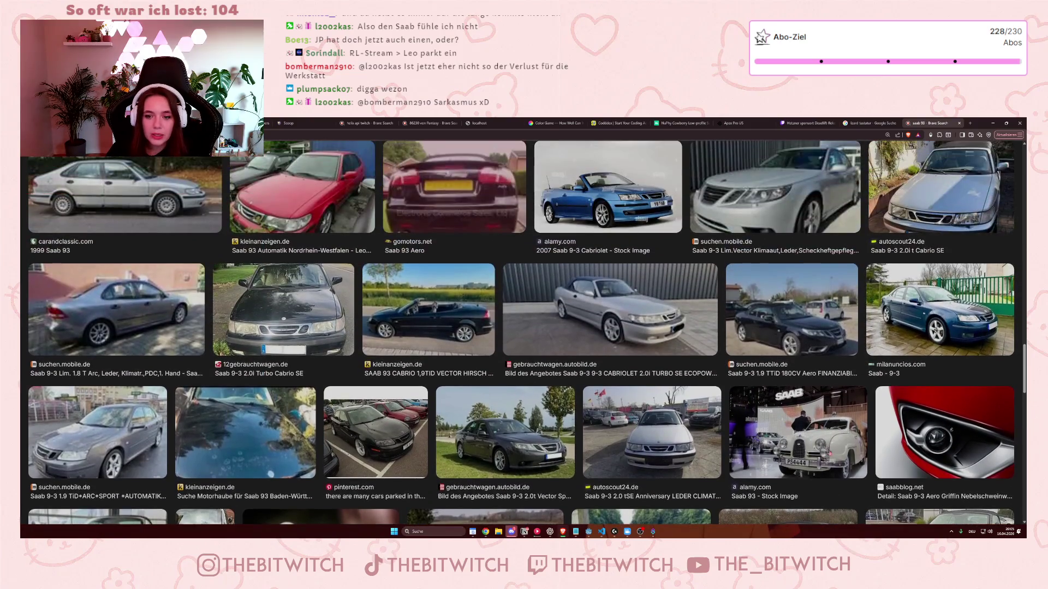
{"action": "scroll", "coordinate": [710, 431], "scroll_direction": "up", "scroll_amount": 2}
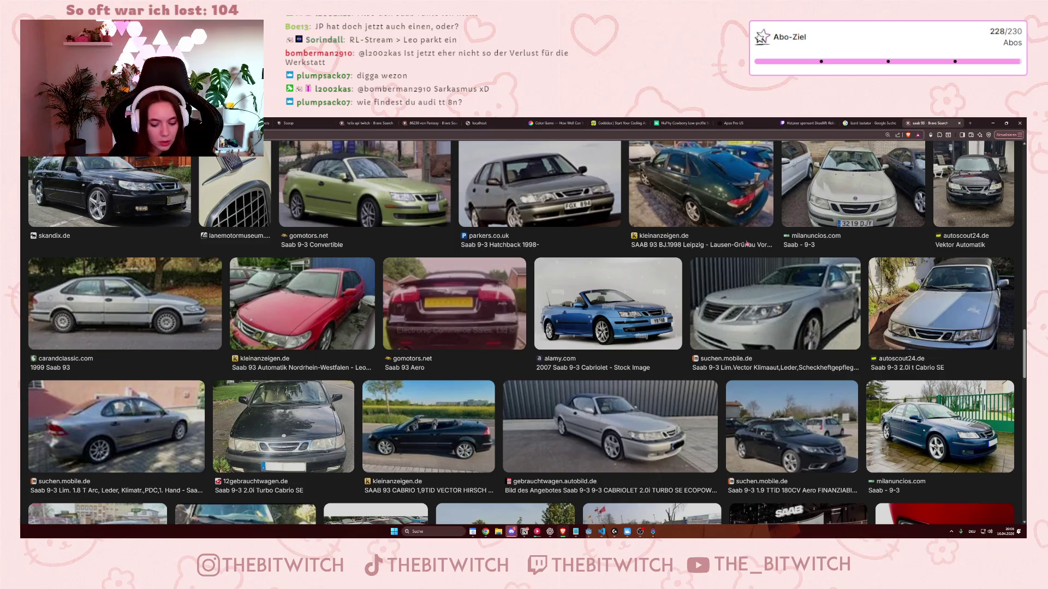
{"action": "key", "text": "alt+Left"}
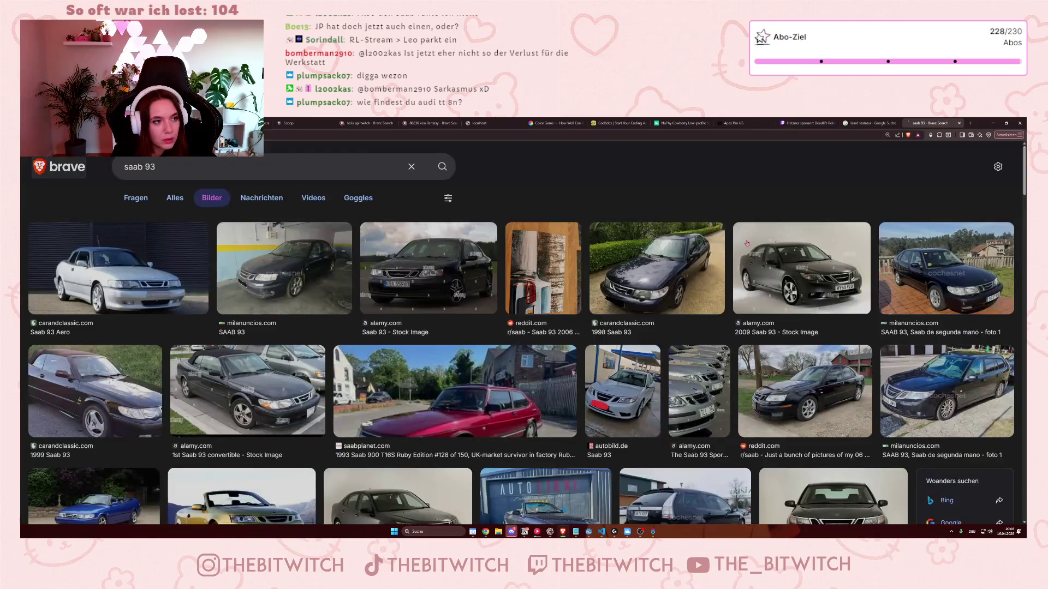
Back on 'jp saab', zoom out to 133%, search 'jp performance saab' and open the JP Performance video.
{"action": "key", "text": "alt+Left"}
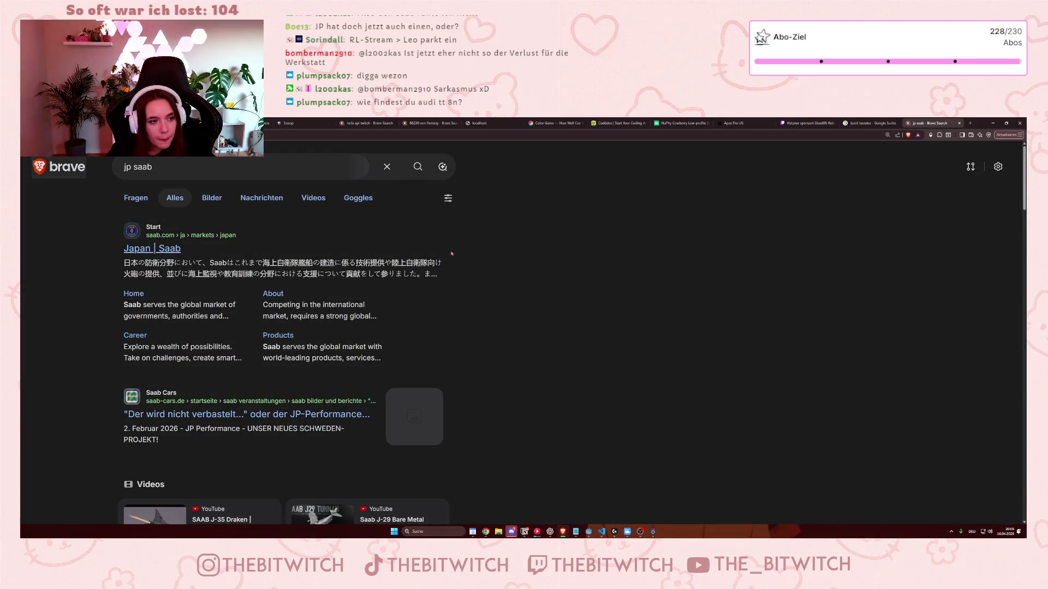
{"action": "key", "text": "ctrl+minus"}
{"action": "key", "text": "ctrl+minus"}
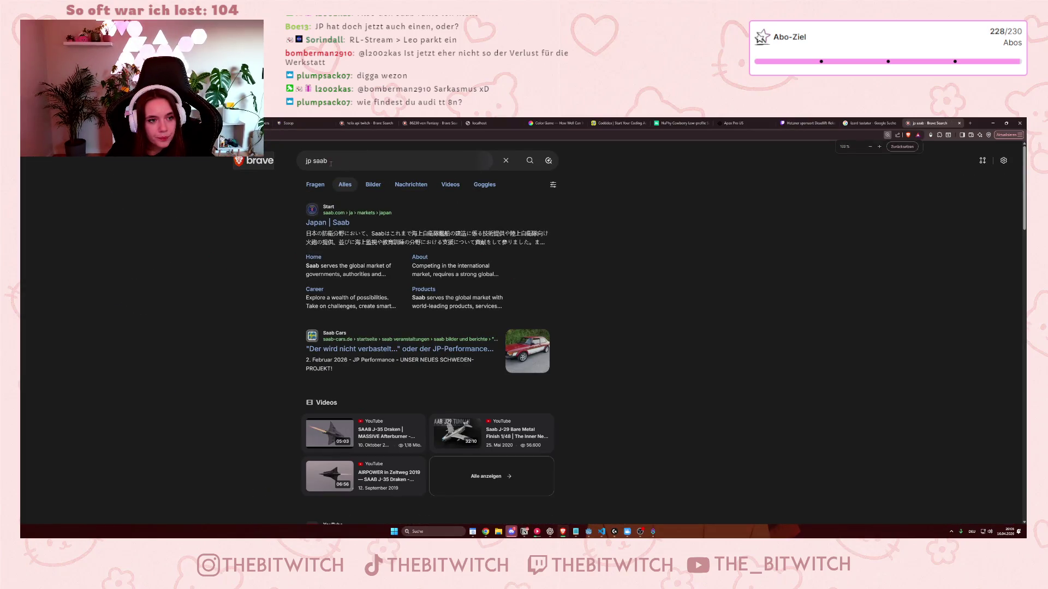
{"action": "left_click", "coordinate": [312, 161]}
{"action": "type", "text": "per"}
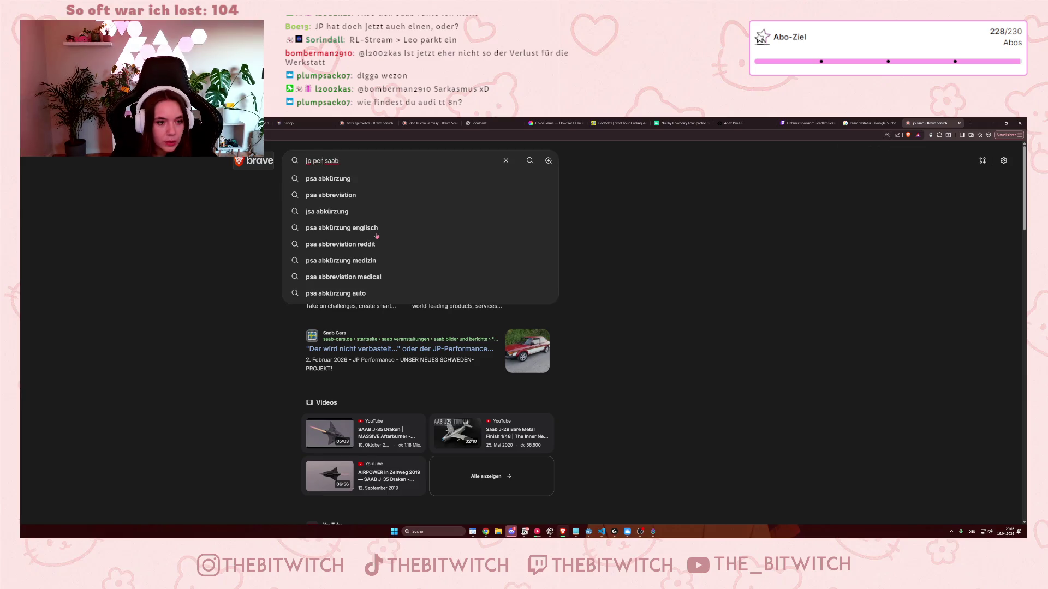
{"action": "type", "text": "forme"}
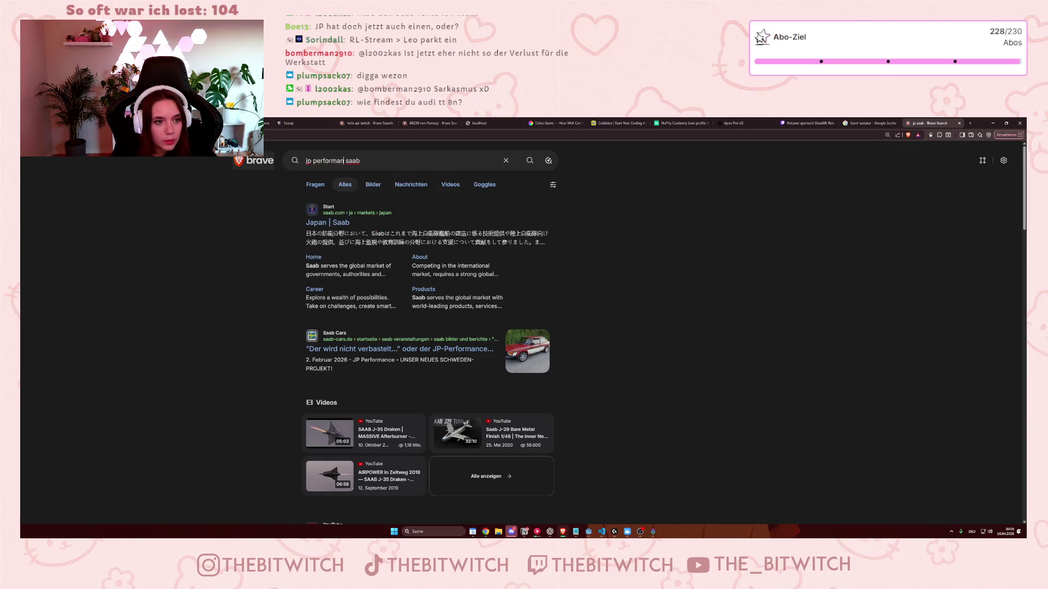
{"action": "type", "text": "nce"}
{"action": "key", "text": "Return"}
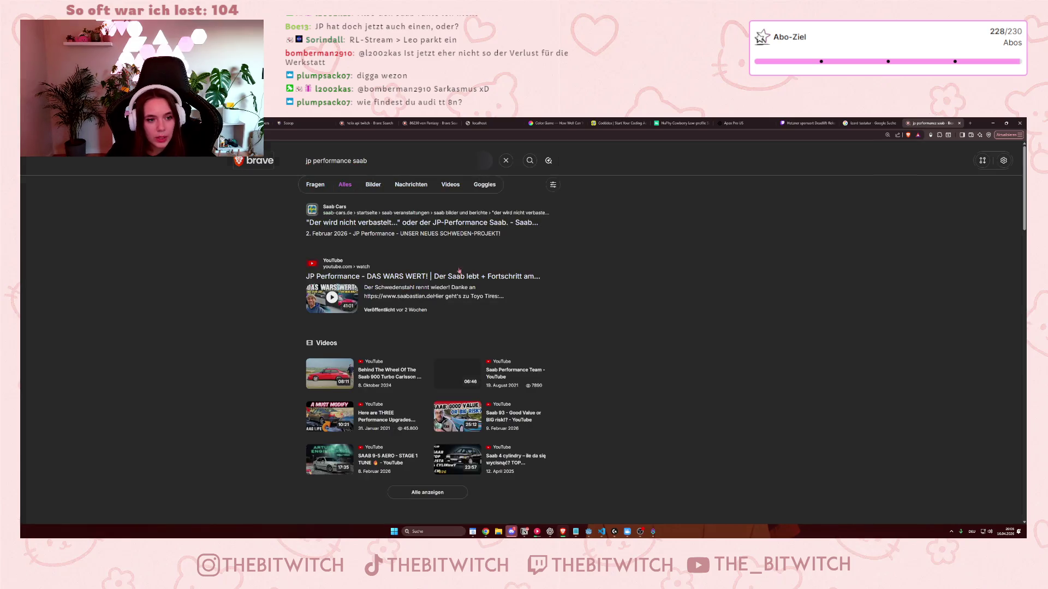
{"action": "left_click", "coordinate": [352, 298]}
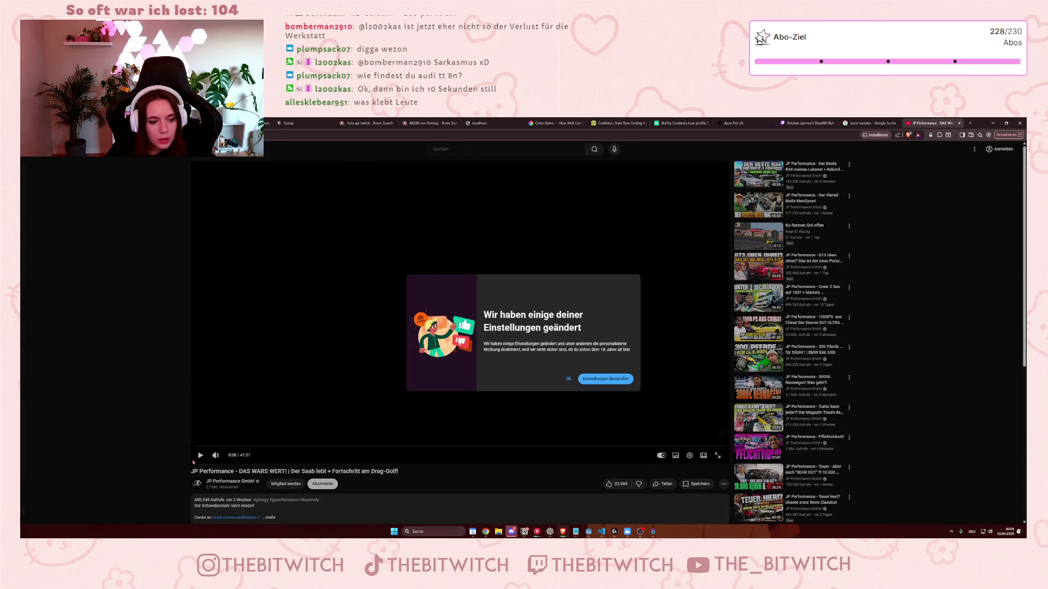
Dismiss the settings notice, expand and read the video description, then jump the video to 16:06.
{"action": "left_click", "coordinate": [569, 378]}
{"action": "scroll", "coordinate": [468, 316], "scroll_direction": "down", "scroll_amount": 1}
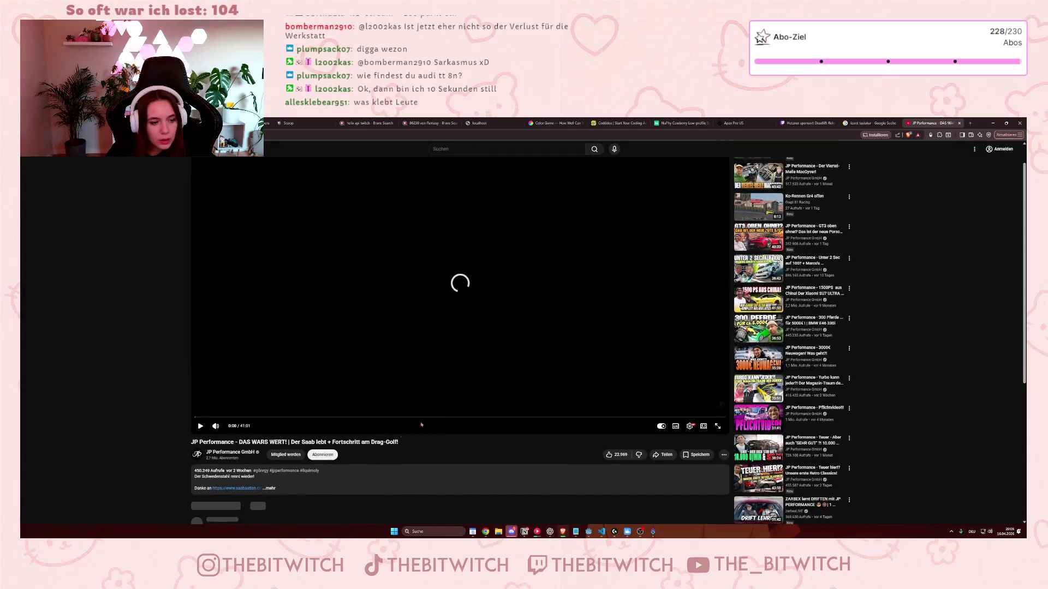
{"action": "left_click", "coordinate": [276, 491]}
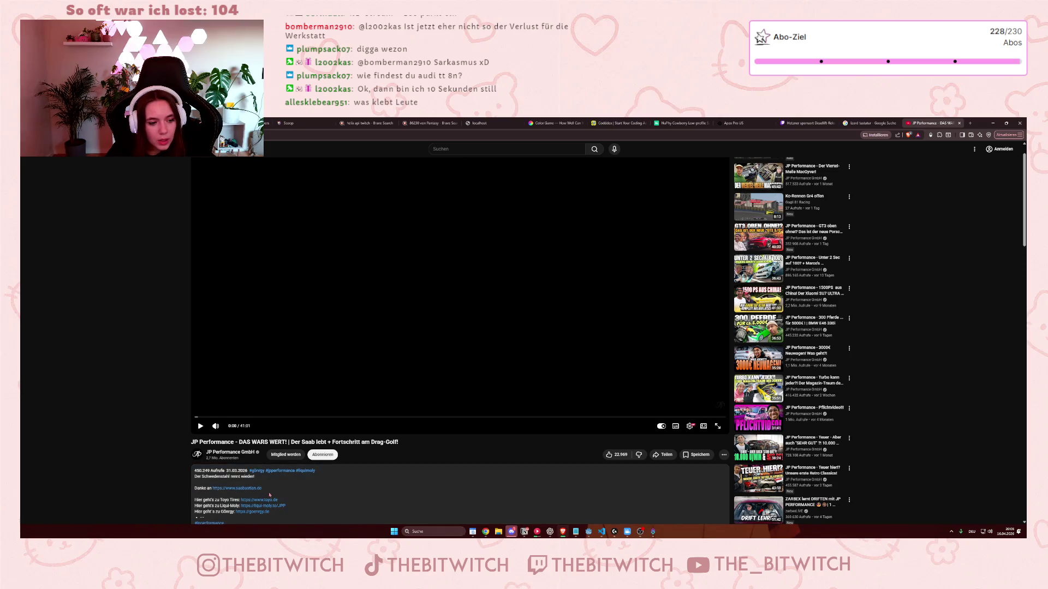
{"action": "left_click_drag", "start_coordinate": [207, 483], "coordinate": [252, 483]}
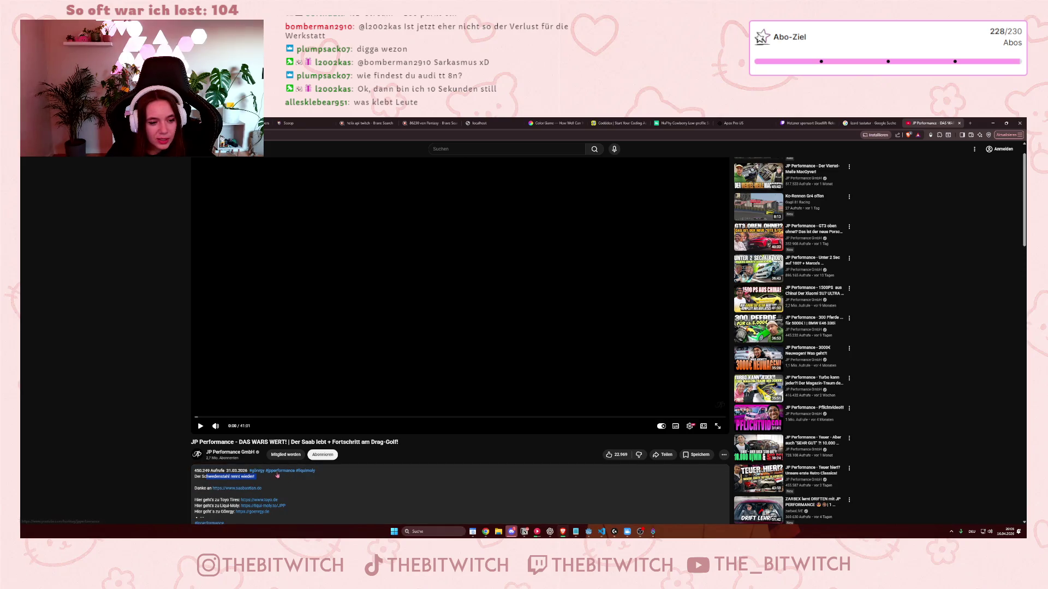
{"action": "scroll", "coordinate": [278, 475], "scroll_direction": "down", "scroll_amount": 3}
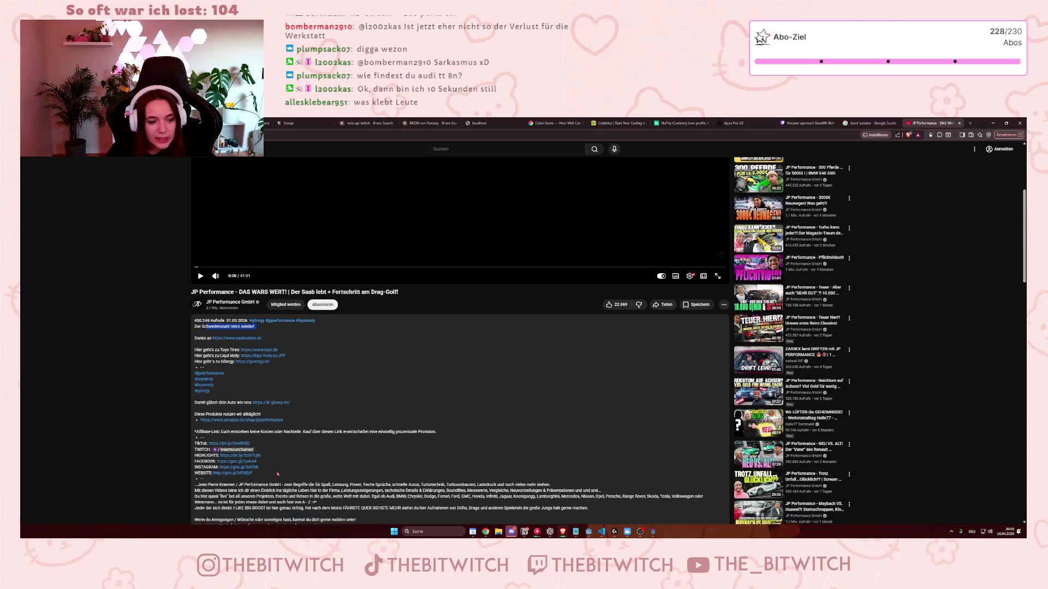
{"action": "scroll", "coordinate": [277, 475], "scroll_direction": "down", "scroll_amount": 6}
{"action": "scroll", "coordinate": [284, 473], "scroll_direction": "up", "scroll_amount": 3}
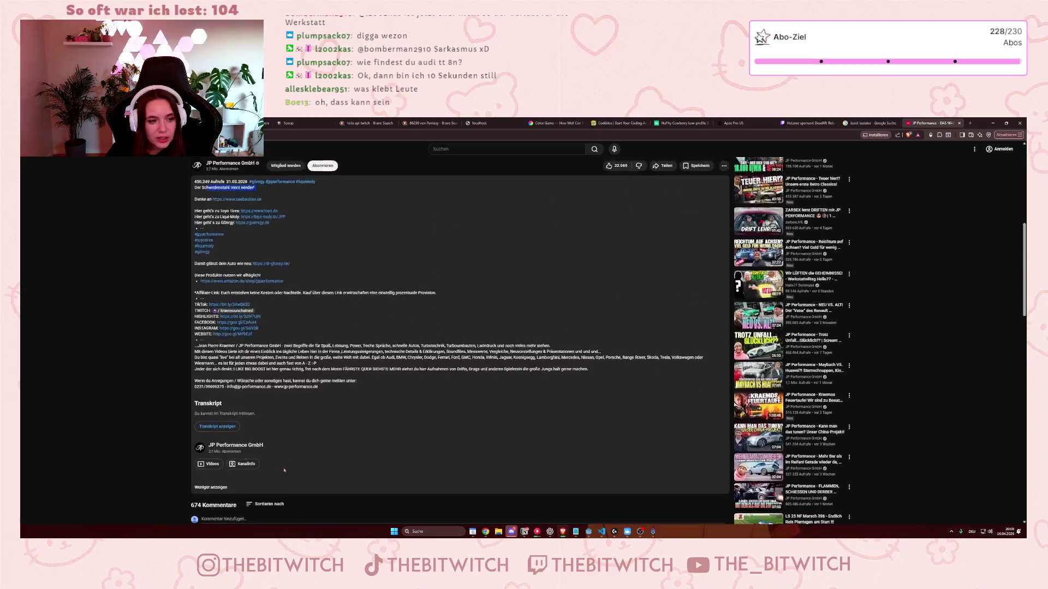
{"action": "scroll", "coordinate": [283, 473], "scroll_direction": "up", "scroll_amount": 5}
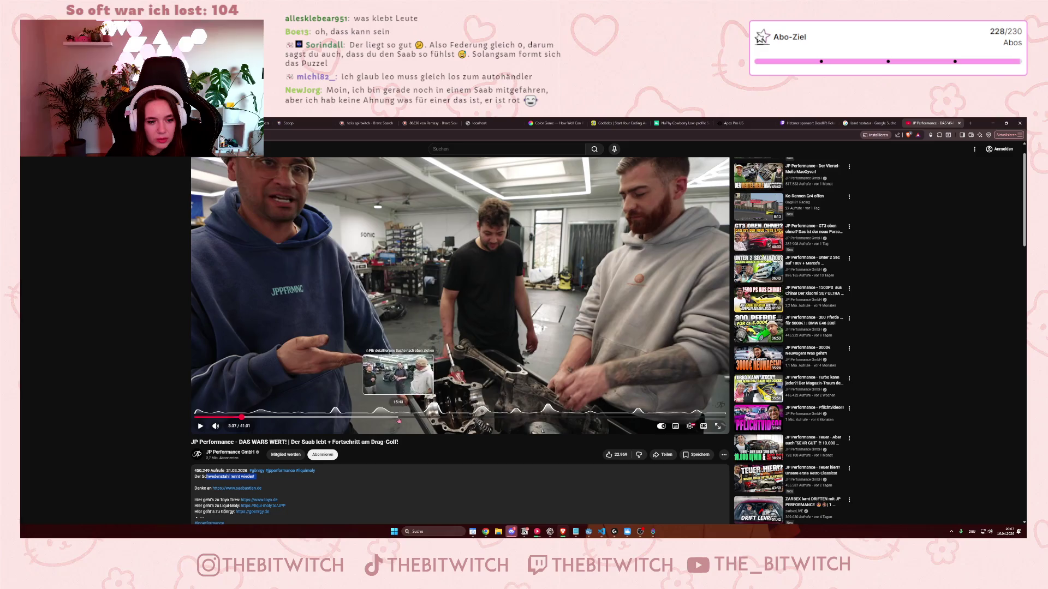
{"action": "left_click", "coordinate": [404, 418]}
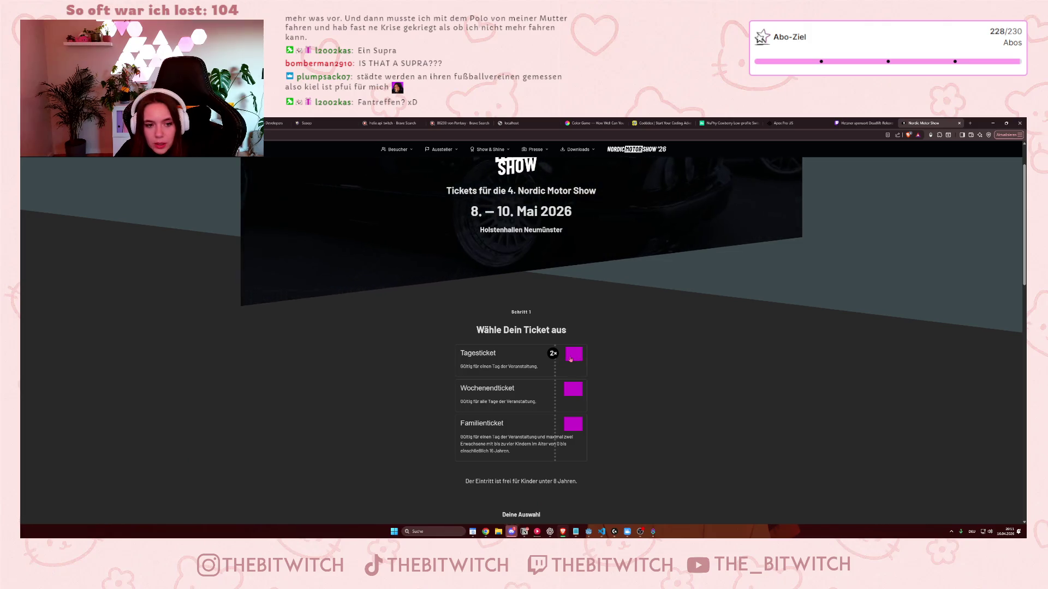
Add a Tagesticket, then lower the selection to a single Tagesticket totalling €12.00.
{"action": "scroll", "coordinate": [573, 358], "scroll_direction": "down", "scroll_amount": 1}
{"action": "scroll", "coordinate": [571, 358], "scroll_direction": "down", "scroll_amount": 3}
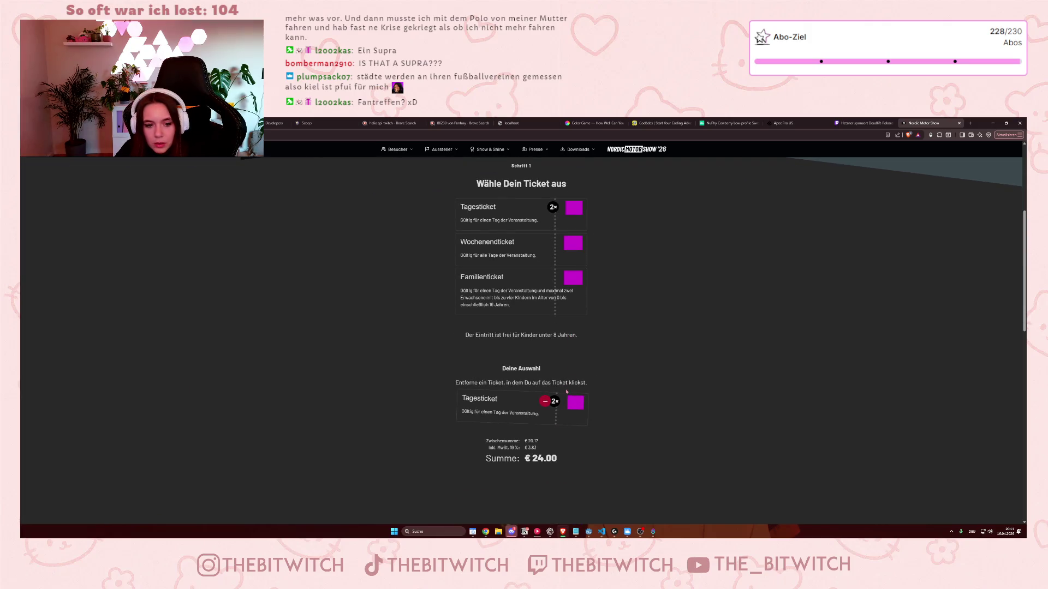
{"action": "scroll", "coordinate": [526, 444], "scroll_direction": "up", "scroll_amount": 2}
{"action": "left_click", "coordinate": [573, 295]}
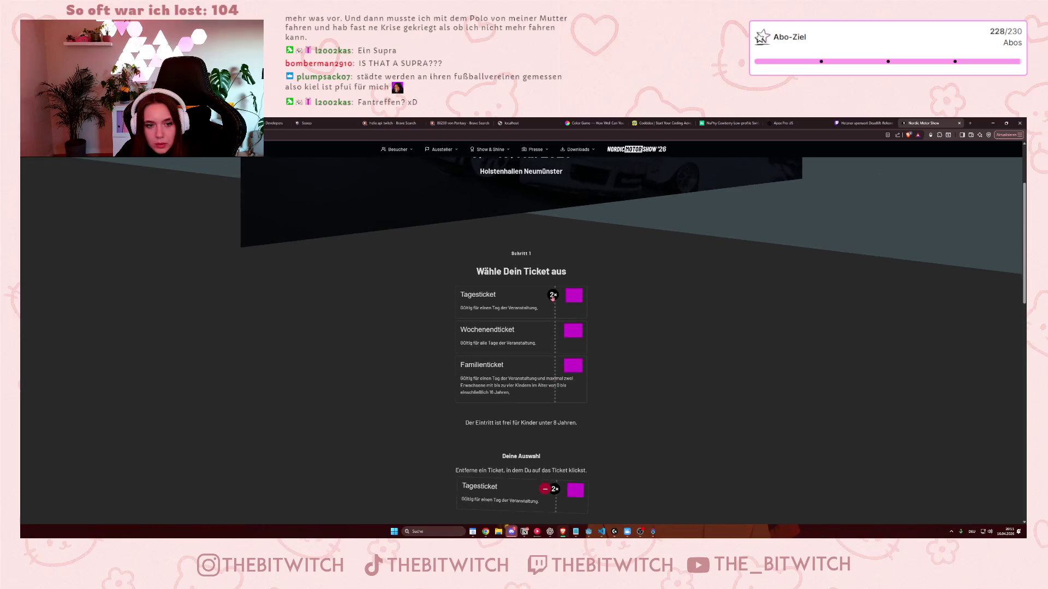
{"action": "scroll", "coordinate": [558, 422], "scroll_direction": "down", "scroll_amount": 3}
{"action": "double_click", "coordinate": [545, 375]}
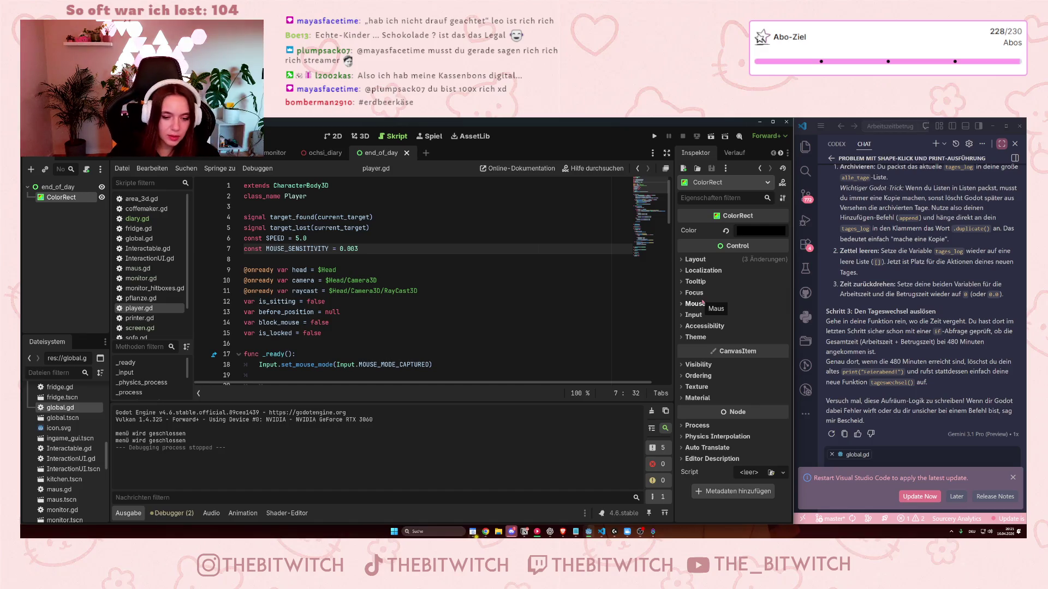
Bring Brave forward and search 'nadine the brain kinderschokolade' in a new tab.
{"action": "left_click", "coordinate": [562, 532]}
{"action": "left_click", "coordinate": [890, 123]}
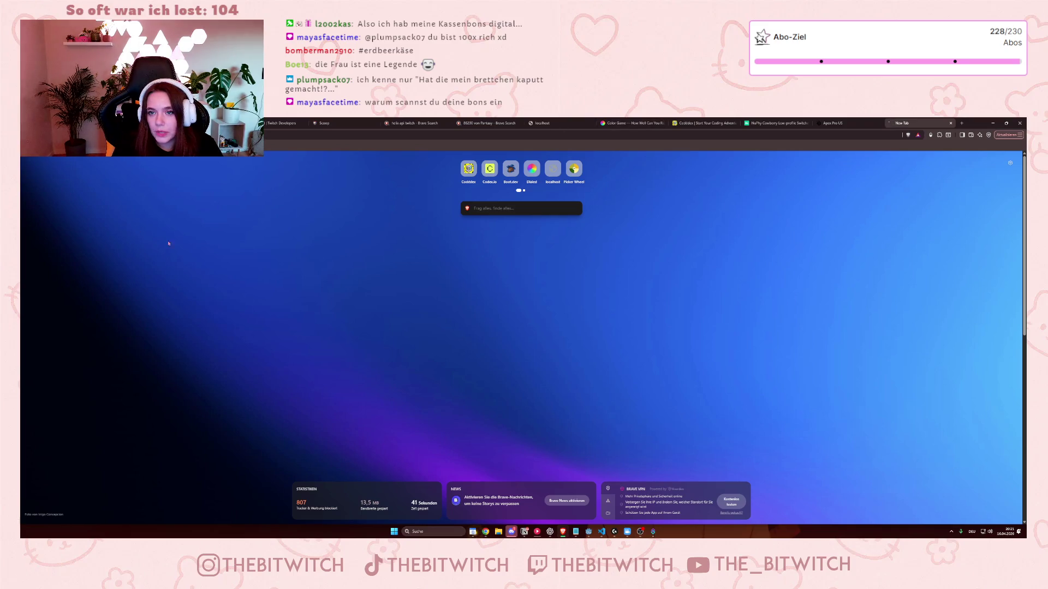
{"action": "key", "text": "Return"}
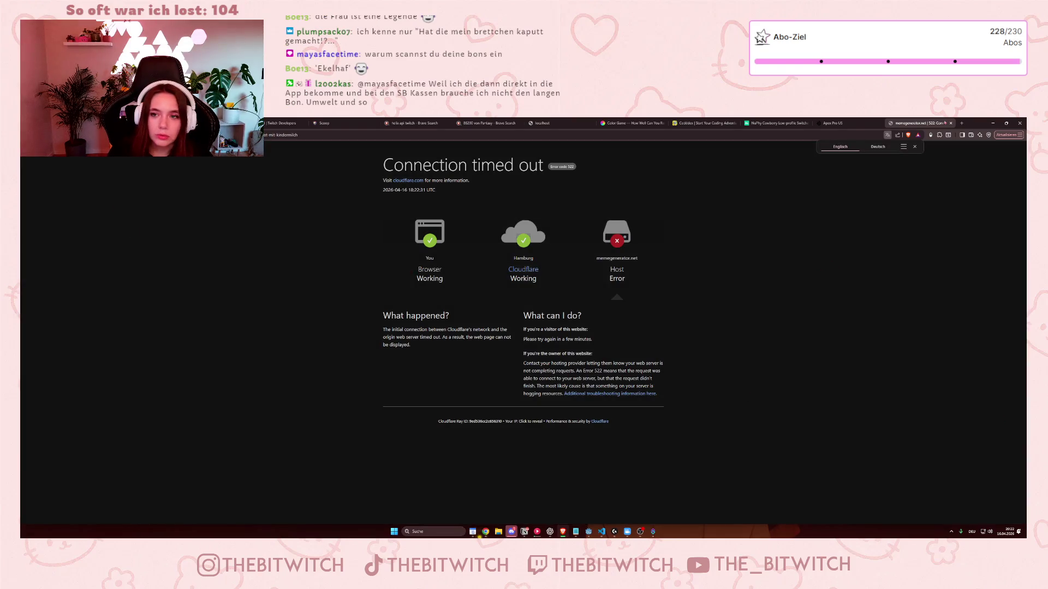
Close the timed-out memegenerator.net tab and minimize Brave to reveal Godot.
{"action": "left_click", "coordinate": [951, 123]}
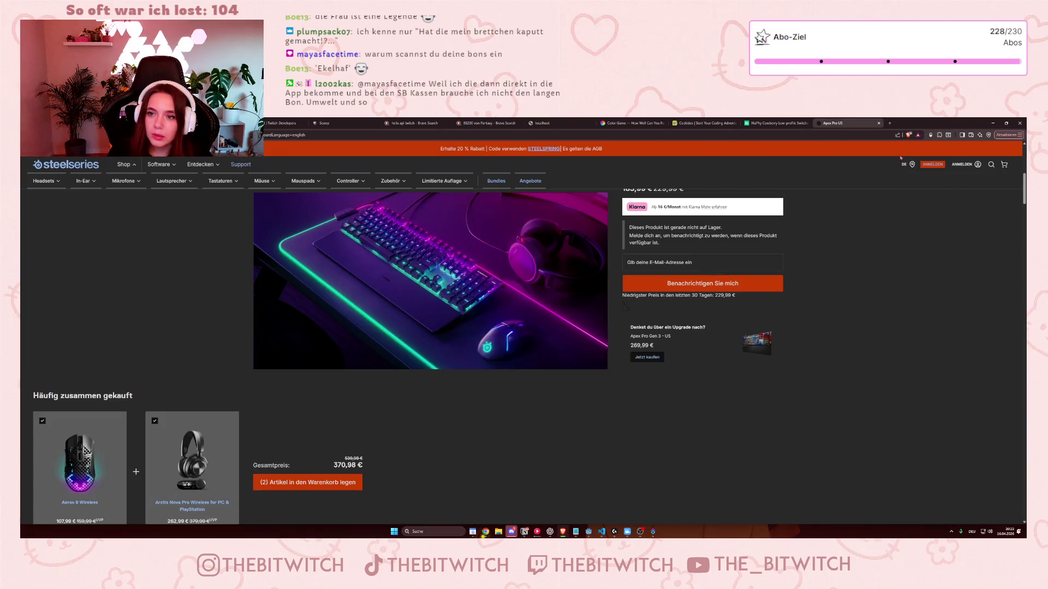
{"action": "left_click", "coordinate": [993, 123]}
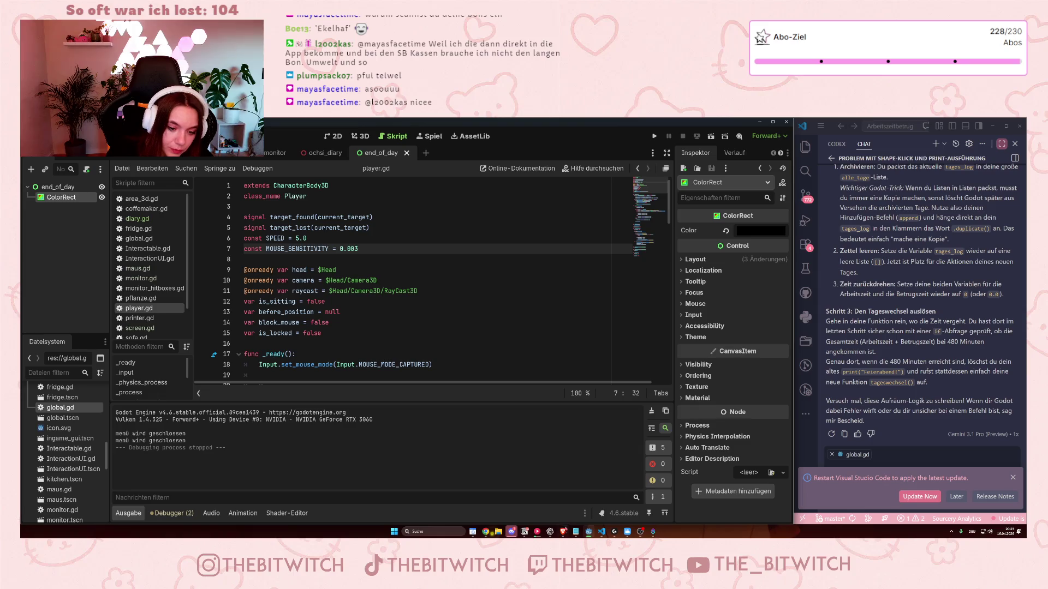
Switch from Godot to Brave and open an empty new tab.
{"action": "left_click", "coordinate": [564, 531]}
{"action": "left_click", "coordinate": [895, 122]}
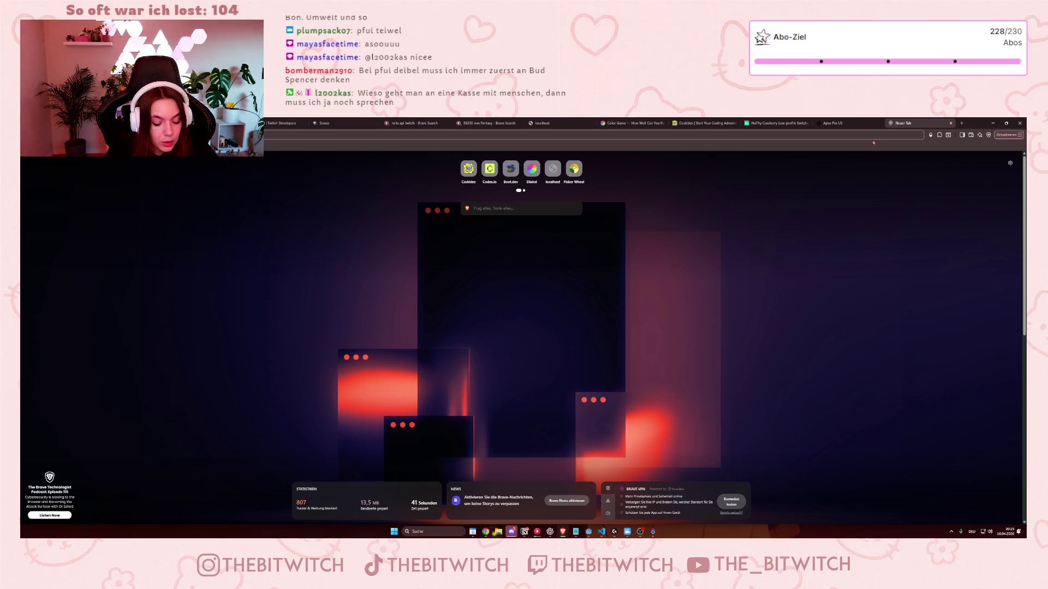
Search 'vantastic mini choc bars' and open the Vantastic Mini Choc Bars product page, accepting cookies.
{"action": "type", "text": "vantastic mini choc bars"}
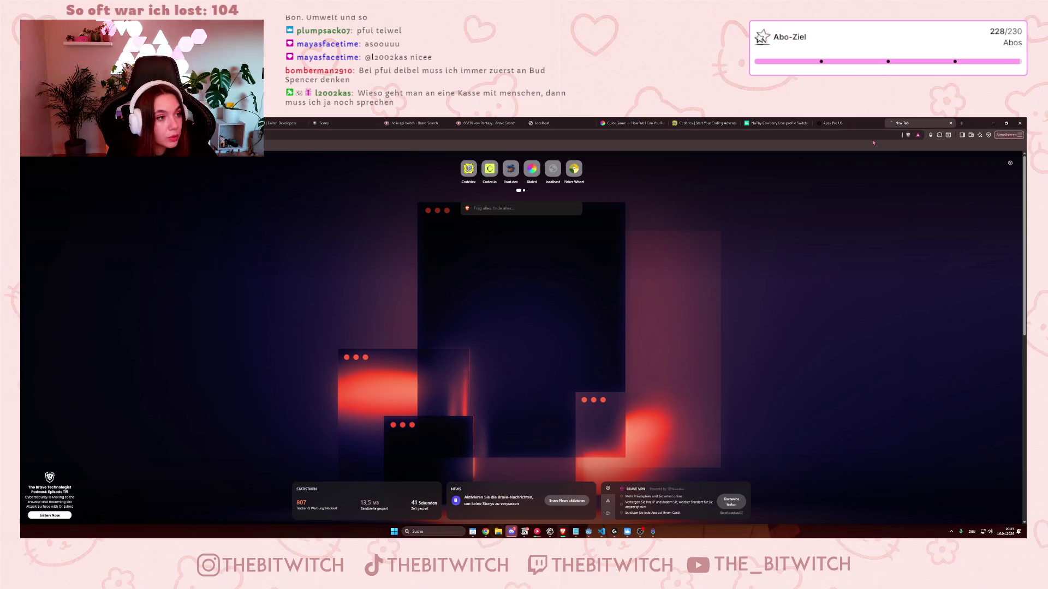
{"action": "key", "text": "Return"}
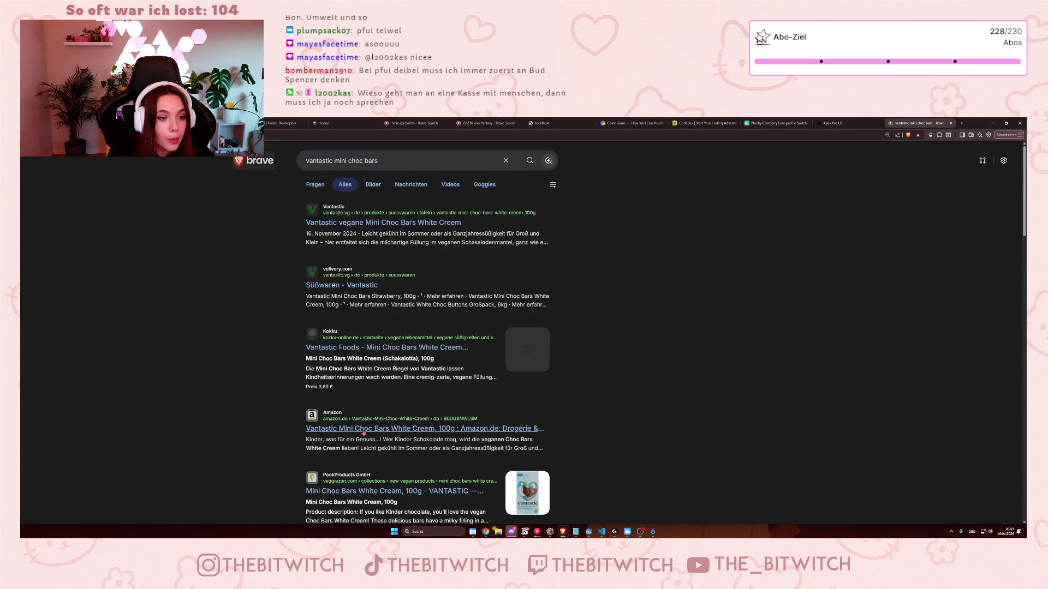
{"action": "left_click", "coordinate": [361, 285]}
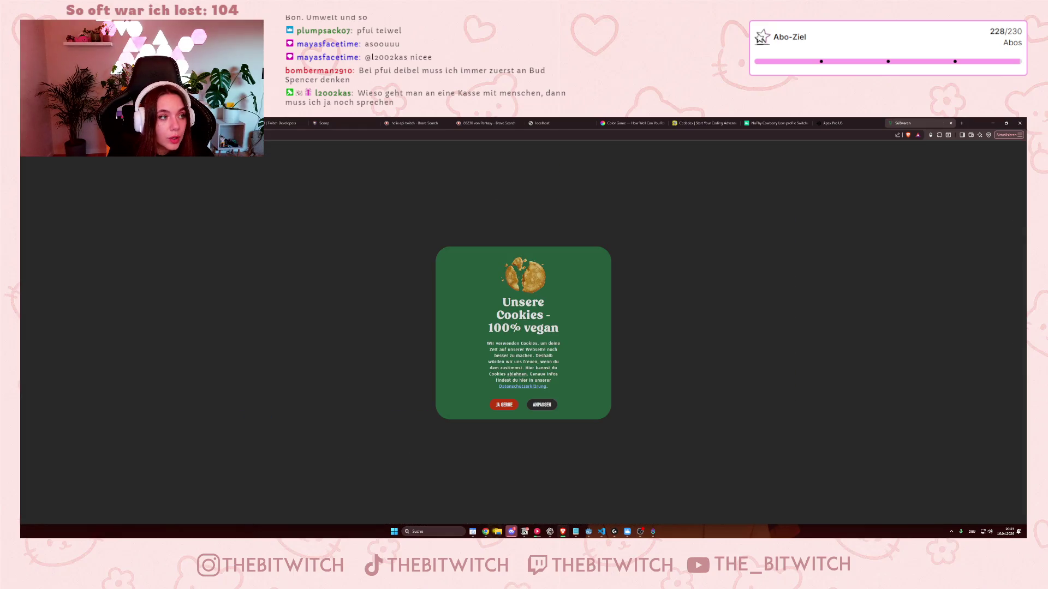
{"action": "key", "text": "alt+Left"}
{"action": "left_click", "coordinate": [419, 227]}
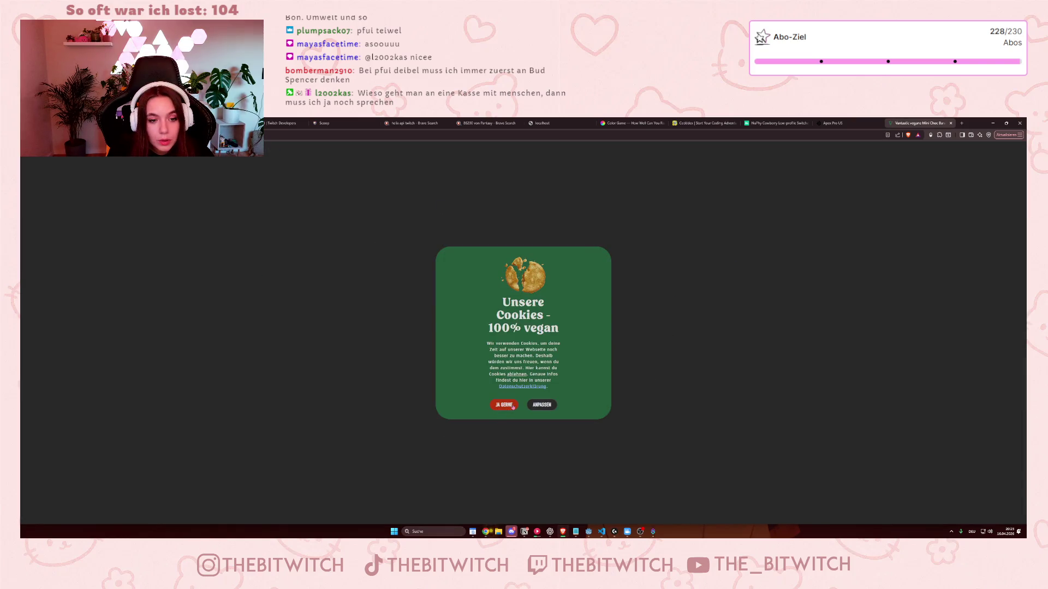
{"action": "left_click", "coordinate": [512, 405]}
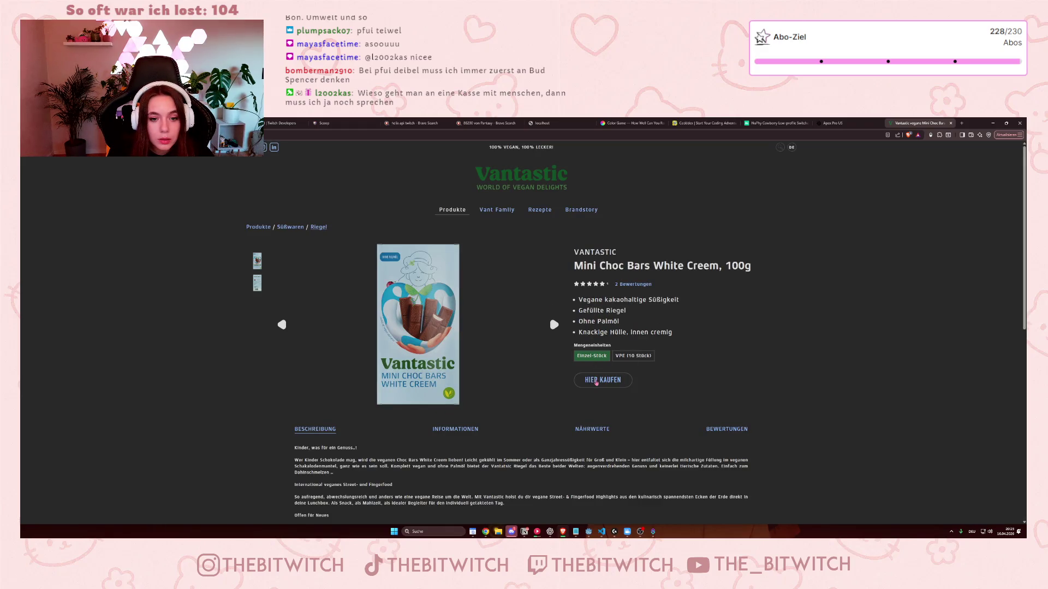
Read the bars' description on the velivery shop page, then close both Vantastic tabs and minimize Brave.
{"action": "left_click", "coordinate": [597, 382]}
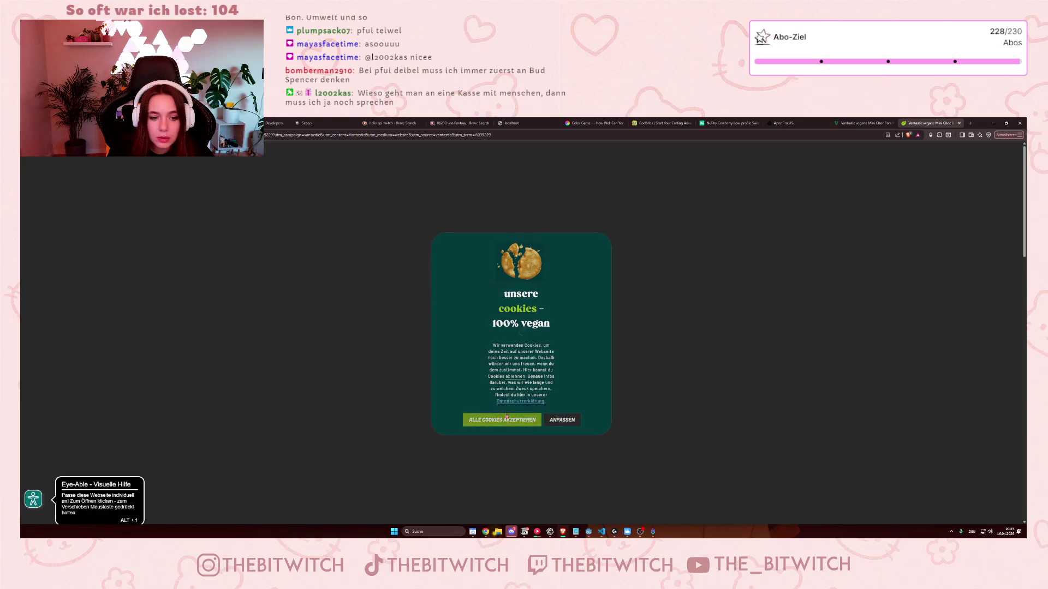
{"action": "left_click", "coordinate": [501, 419]}
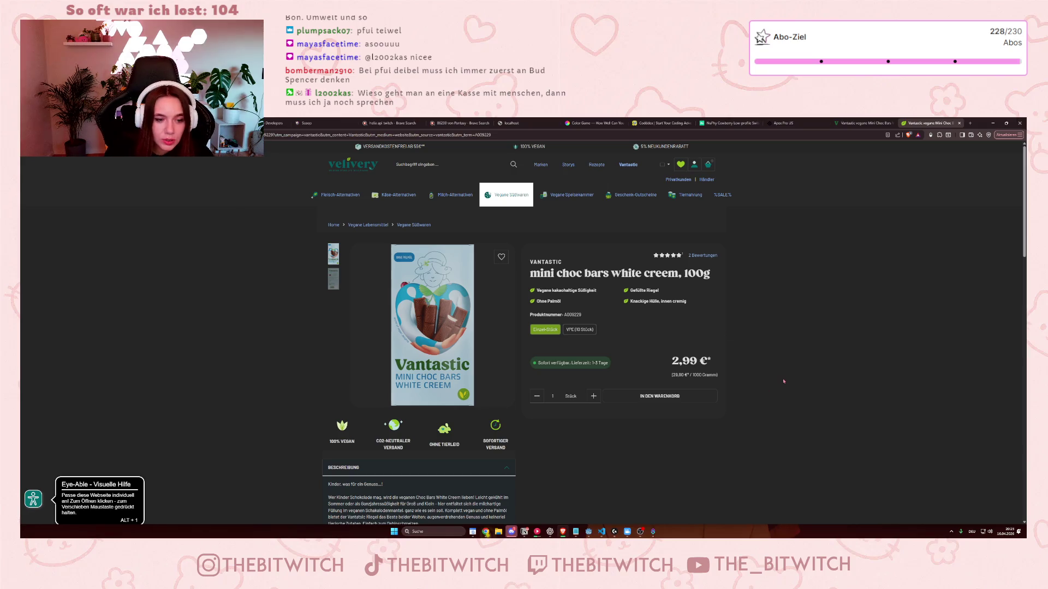
{"action": "scroll", "coordinate": [562, 468], "scroll_direction": "down", "scroll_amount": 2}
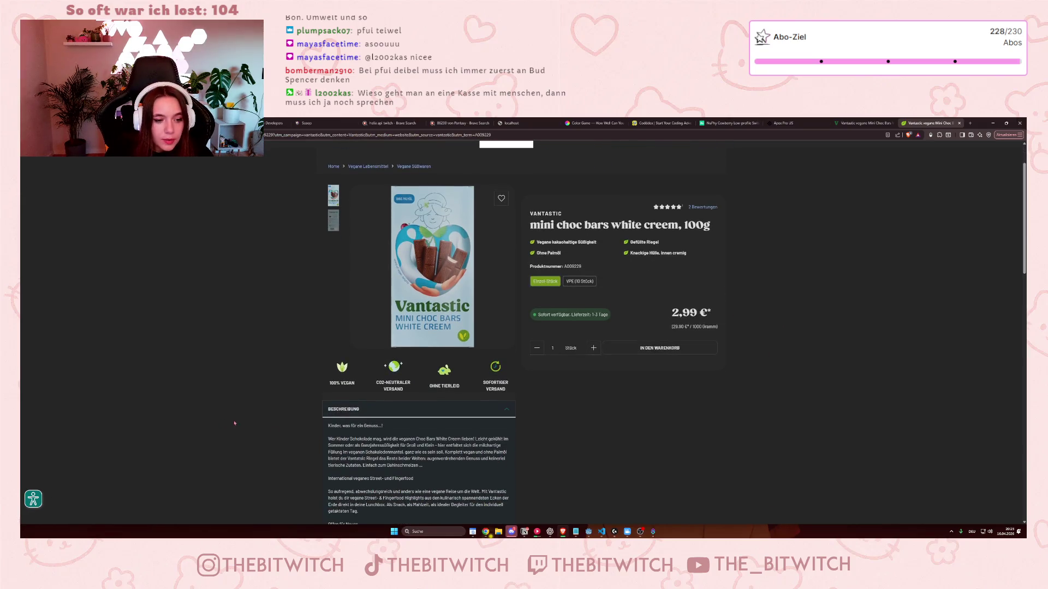
{"action": "left_click_drag", "start_coordinate": [328, 440], "coordinate": [408, 446]}
{"action": "left_click", "coordinate": [409, 460]}
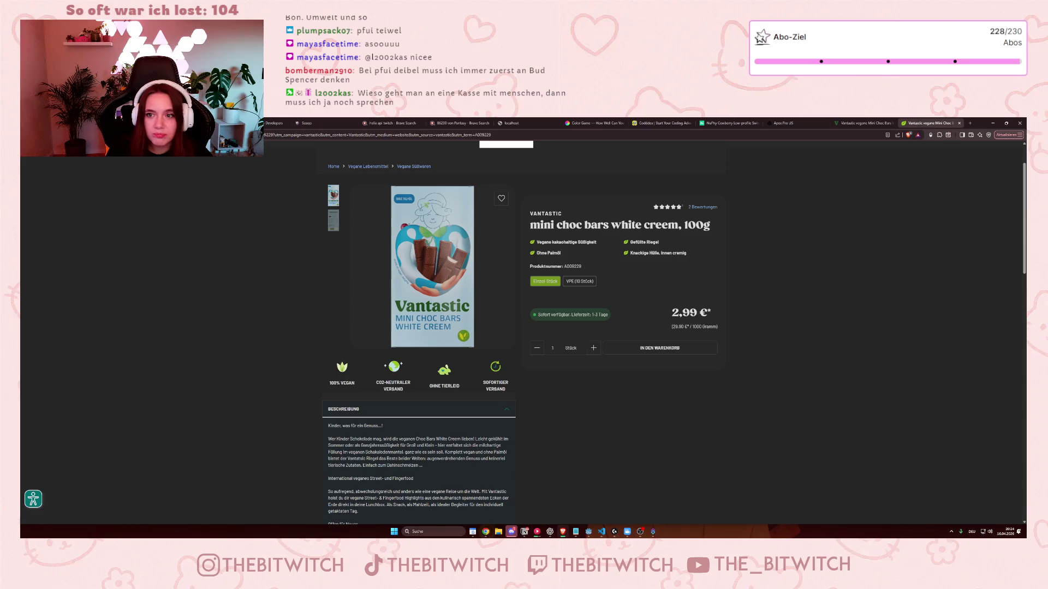
{"action": "left_click", "coordinate": [959, 124]}
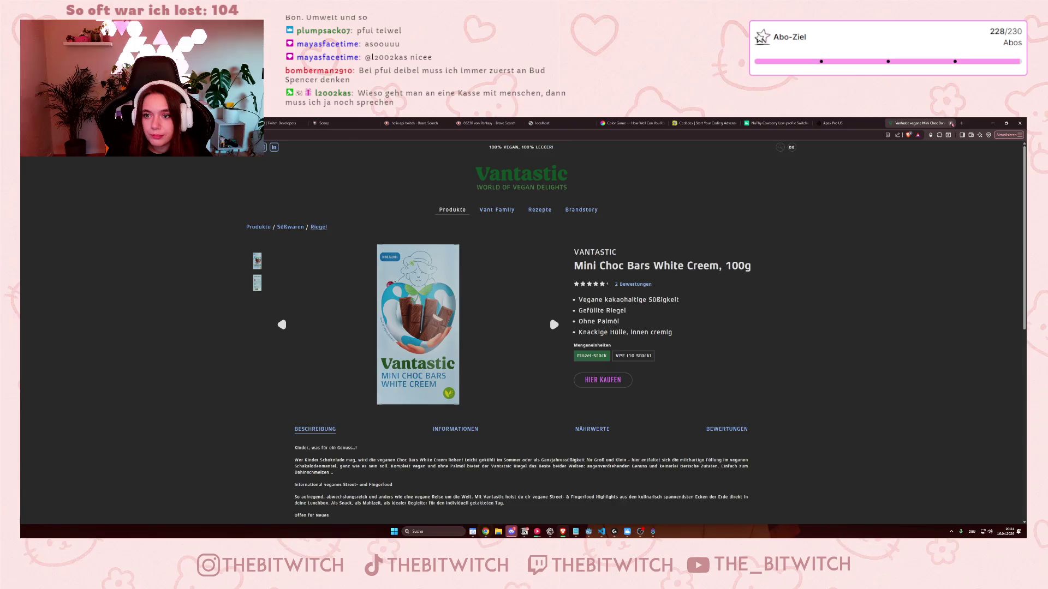
{"action": "left_click", "coordinate": [951, 123]}
{"action": "left_click", "coordinate": [992, 124]}
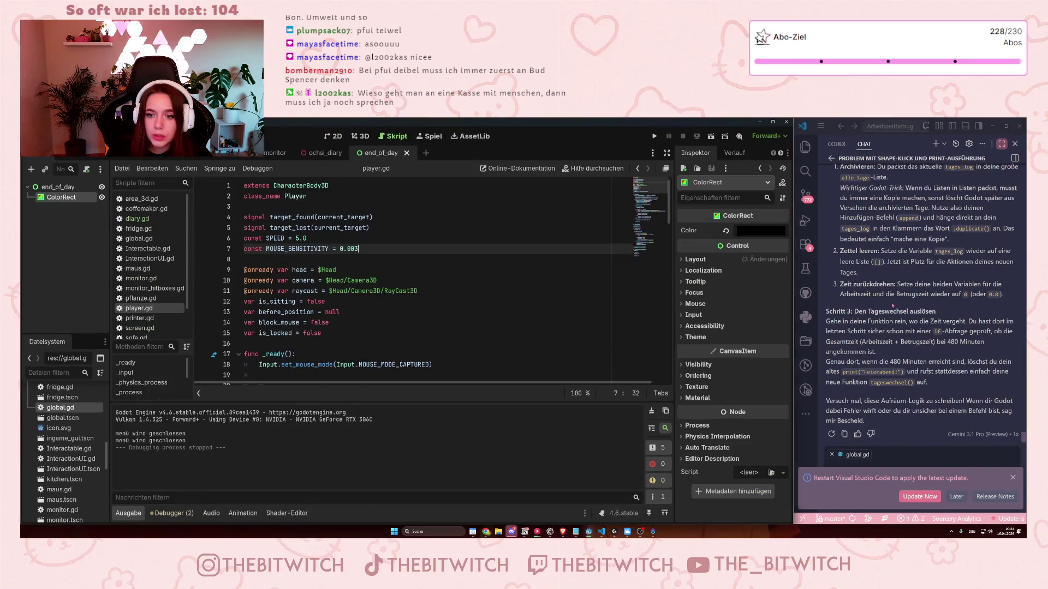
From line 12 of player.gd, launch the office game with F5 for a test play.
{"action": "left_click", "coordinate": [877, 309]}
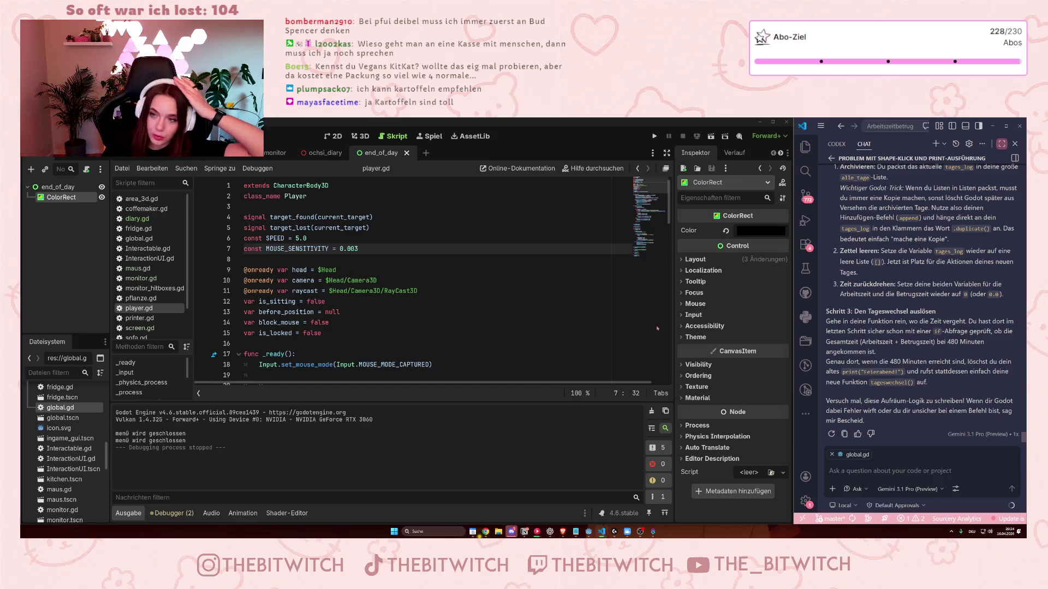
{"action": "key", "text": "Down"}
{"action": "key", "text": "Down"}
{"action": "key", "text": "Down"}
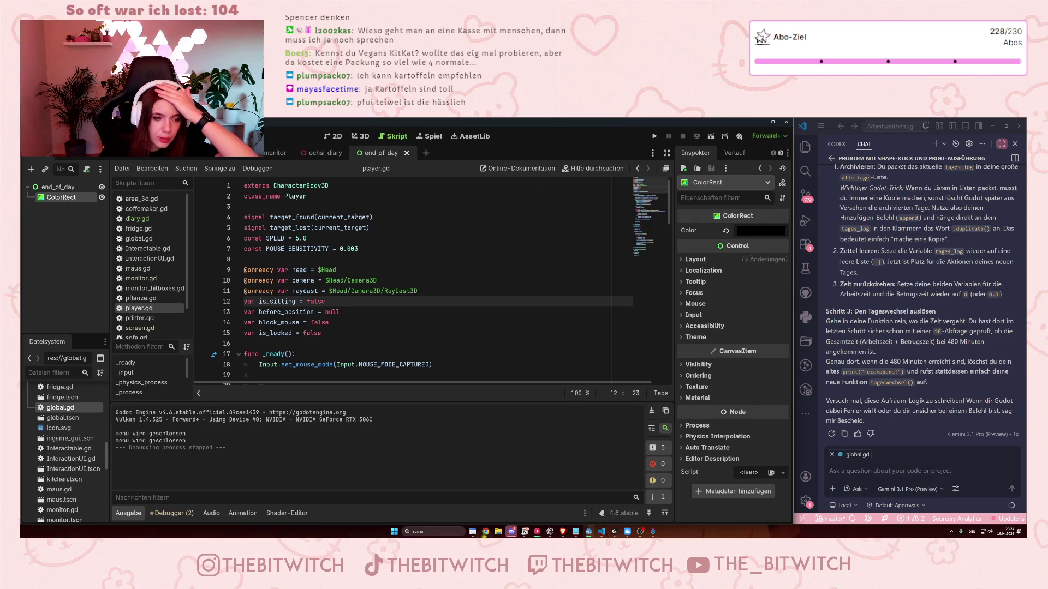
{"action": "key", "text": "F5"}
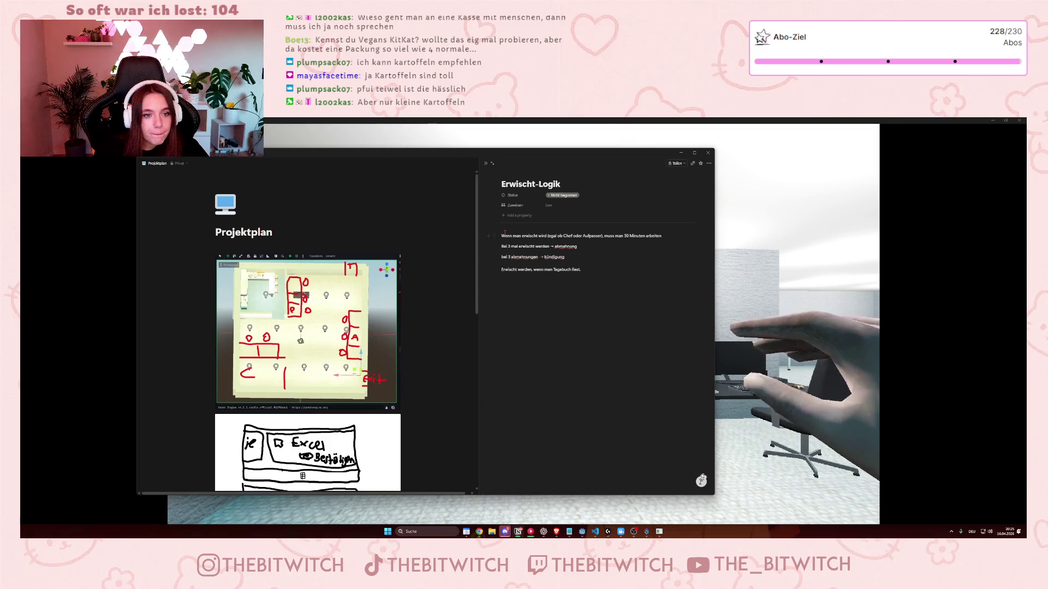
Open the 'Statistikseite nach tag' task and drag the side-peek divider right to widen the board.
{"action": "key", "text": "Escape"}
{"action": "scroll", "coordinate": [556, 389], "scroll_direction": "down", "scroll_amount": 5}
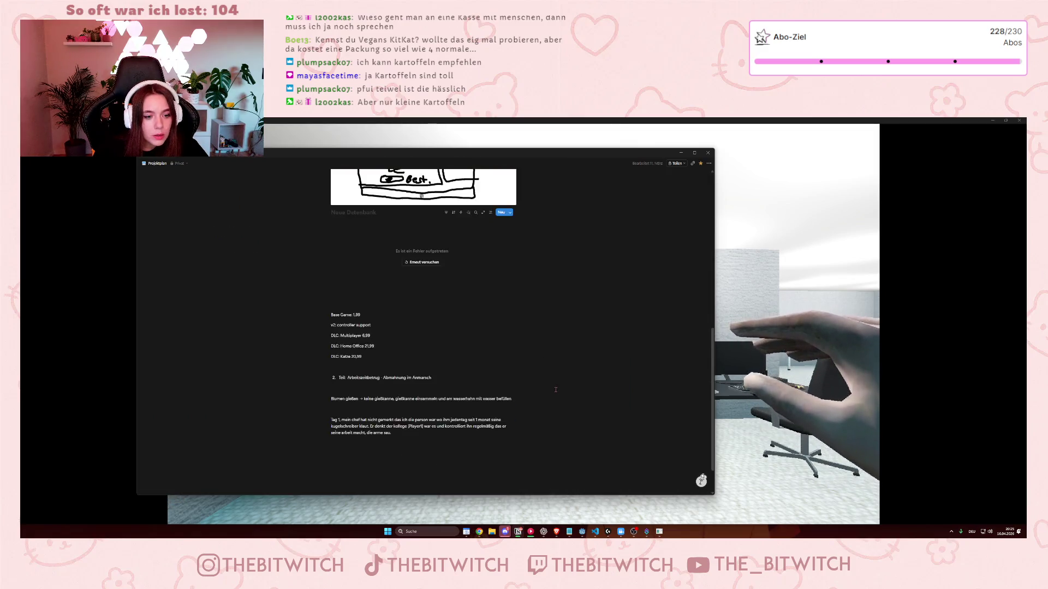
{"action": "left_click", "coordinate": [423, 218]}
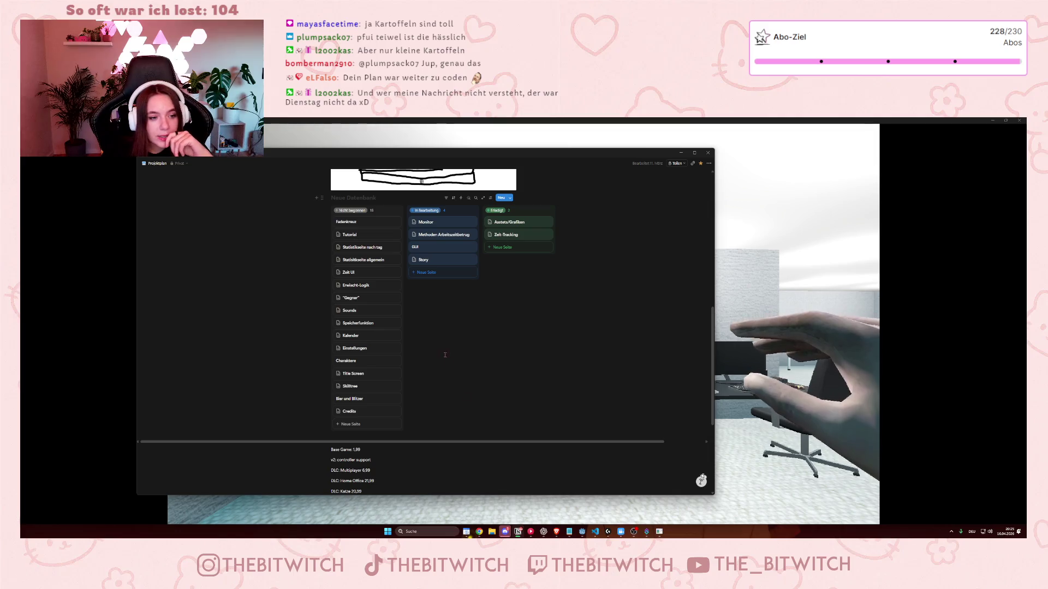
{"action": "left_click", "coordinate": [366, 248]}
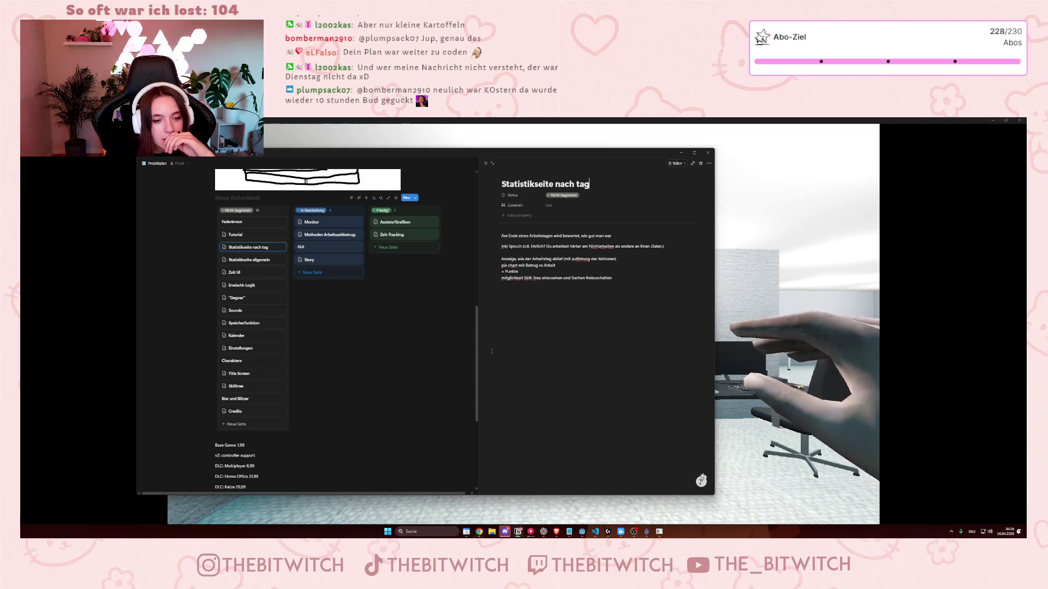
{"action": "left_click_drag", "start_coordinate": [479, 352], "coordinate": [545, 352]}
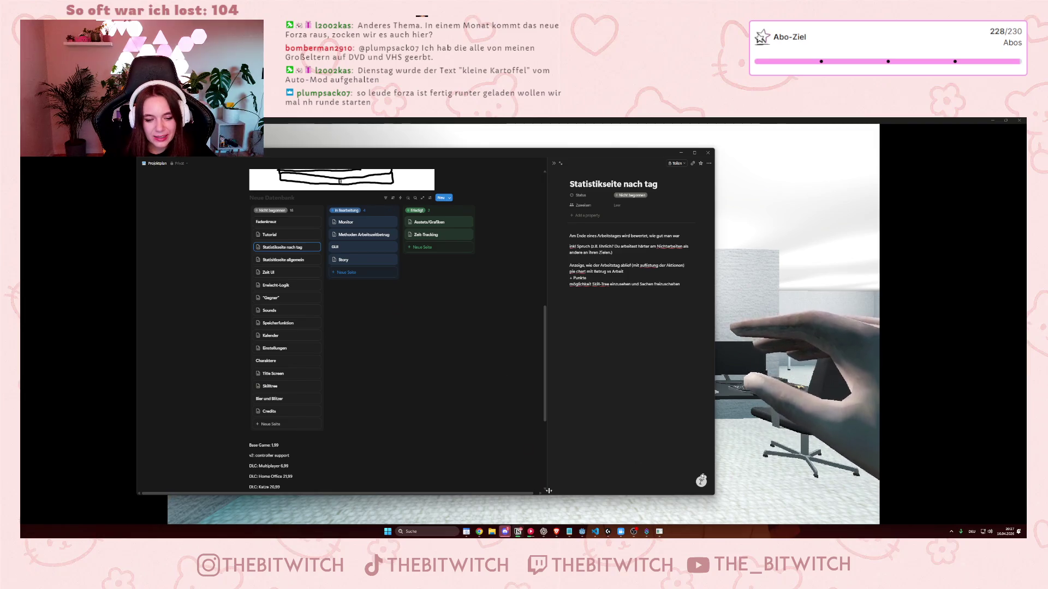
Search 'drachenlord forza' in a new Brave tab.
{"action": "left_click", "coordinate": [174, 501]}
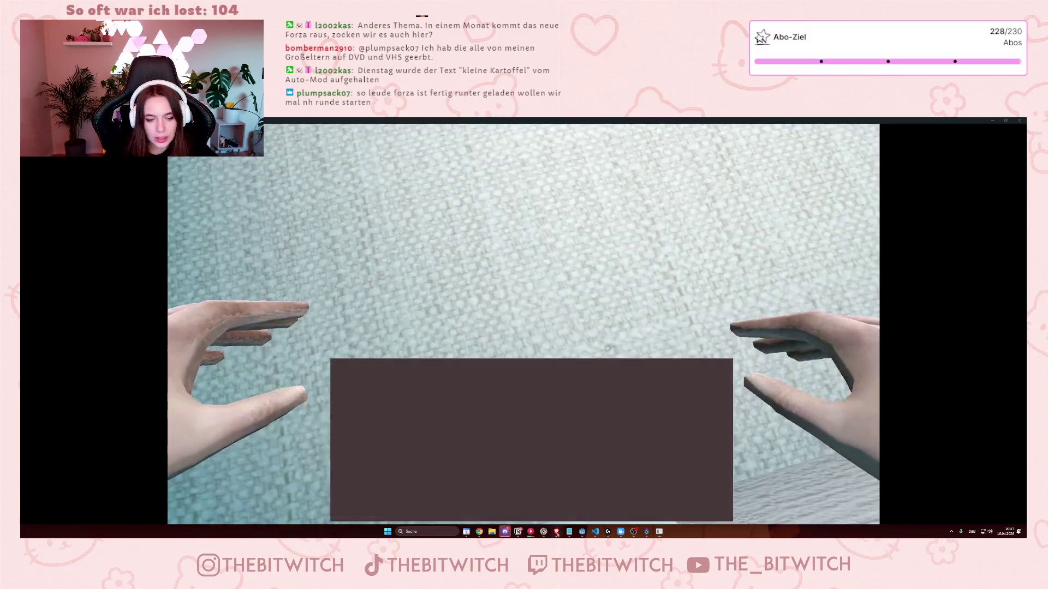
{"action": "left_click", "coordinate": [556, 532]}
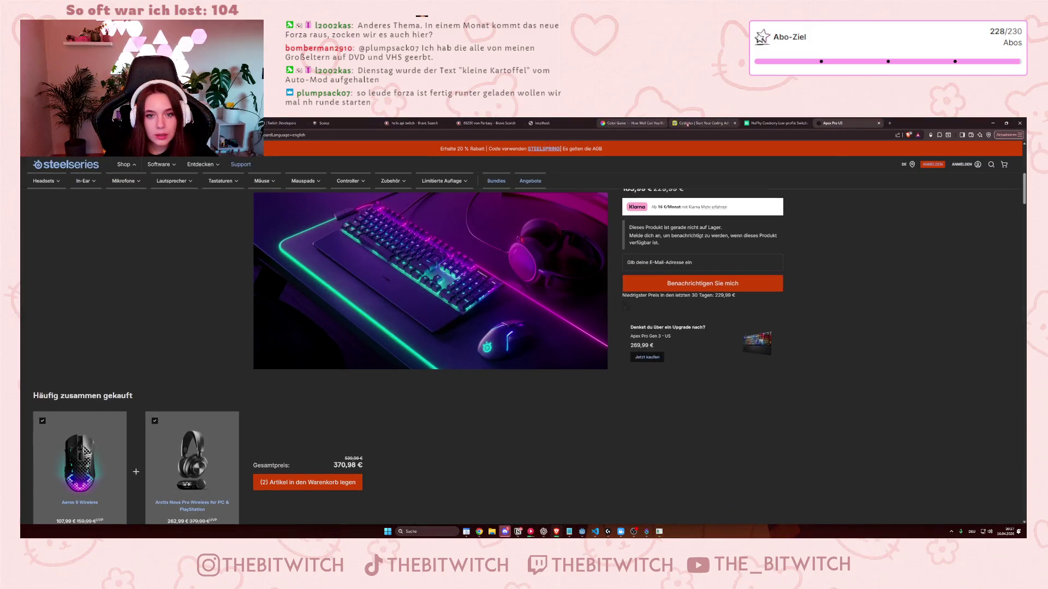
{"action": "left_click", "coordinate": [890, 122]}
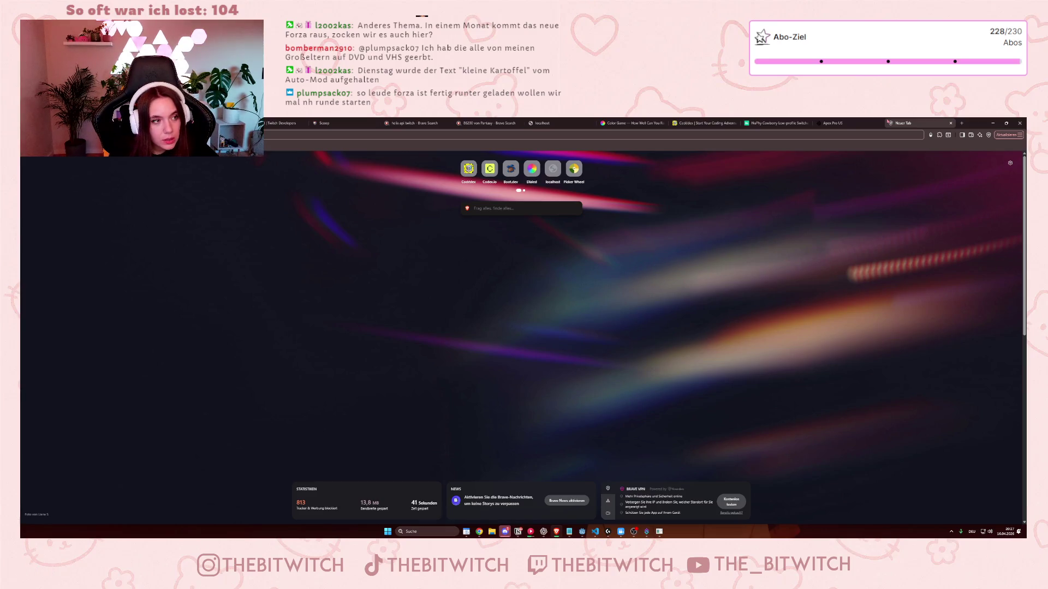
{"action": "type", "text": "drachenlord forza"}
{"action": "key", "text": "Return"}
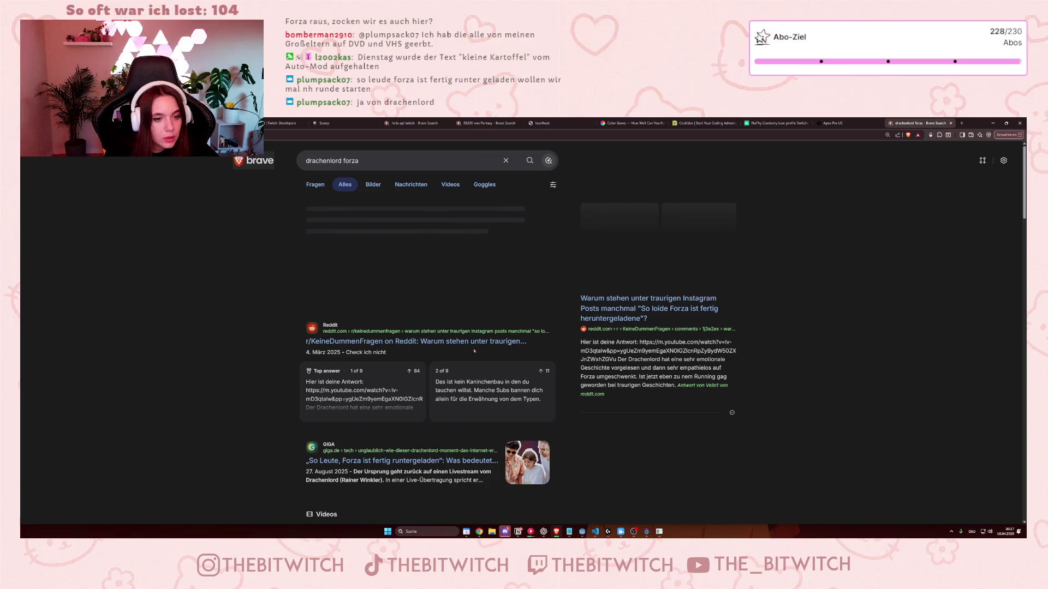
Under Videos, open the first result 'Forza is fertig runtergeladen!' and pause it.
{"action": "left_click", "coordinate": [449, 185]}
{"action": "left_click", "coordinate": [349, 234]}
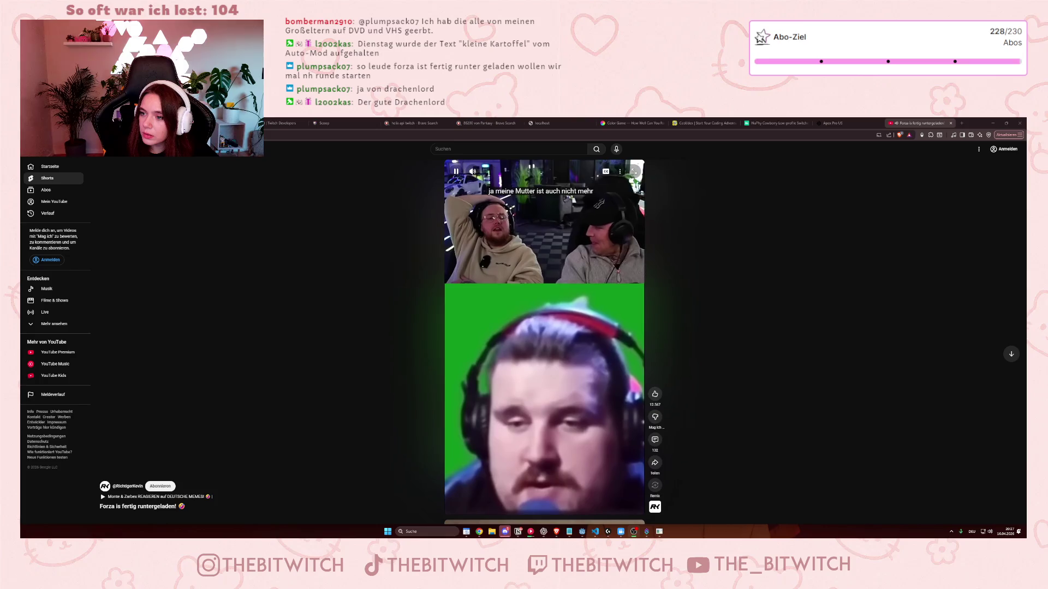
{"action": "left_click", "coordinate": [560, 365]}
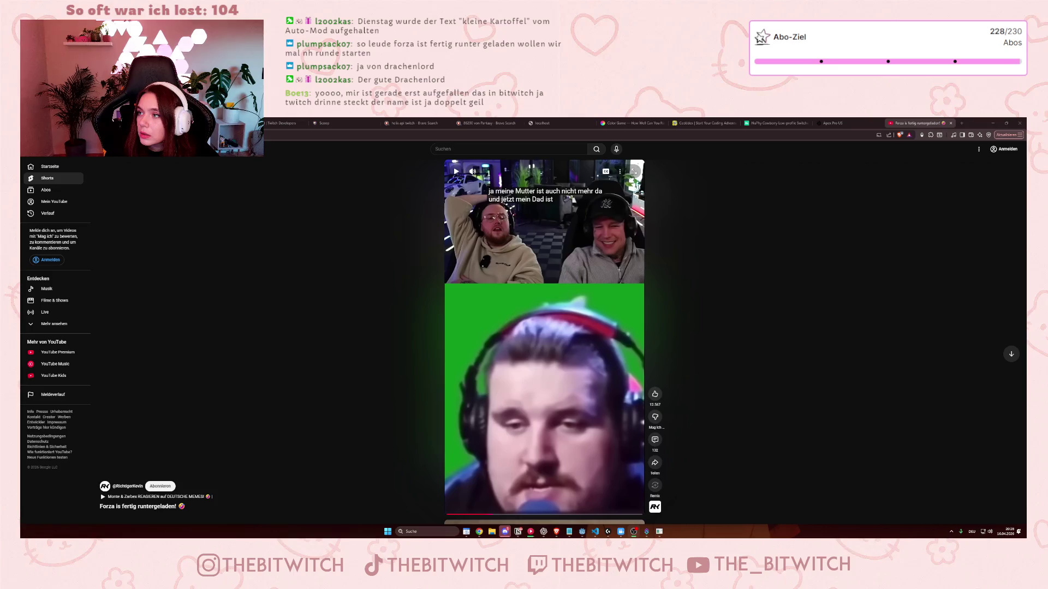
Restart the 'Forza is fertig runtergeladen!' short from its beginning, then pause it with Space.
{"action": "left_click", "coordinate": [574, 324]}
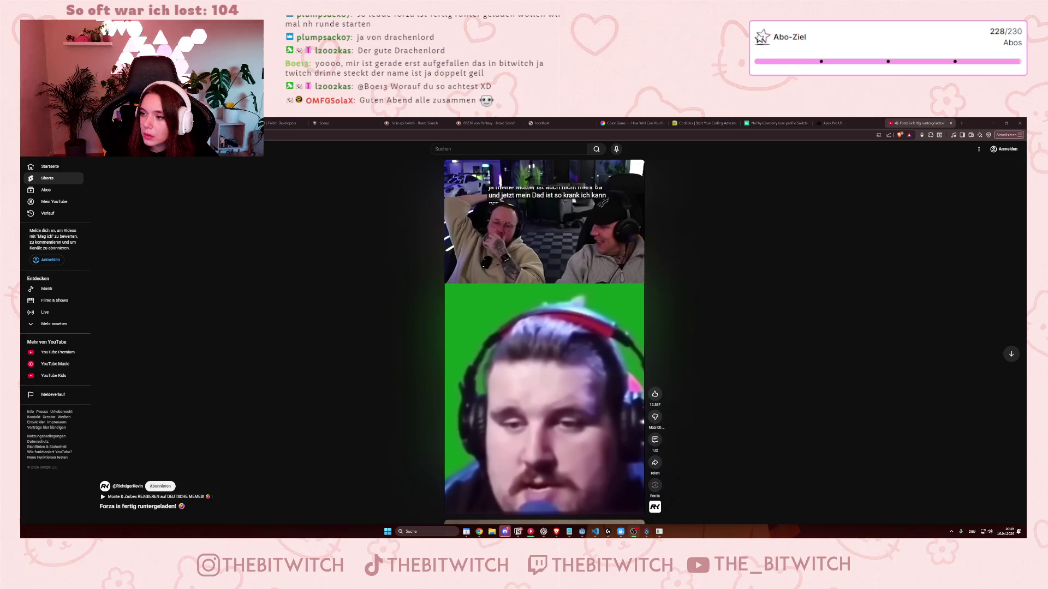
{"action": "left_click", "coordinate": [535, 452]}
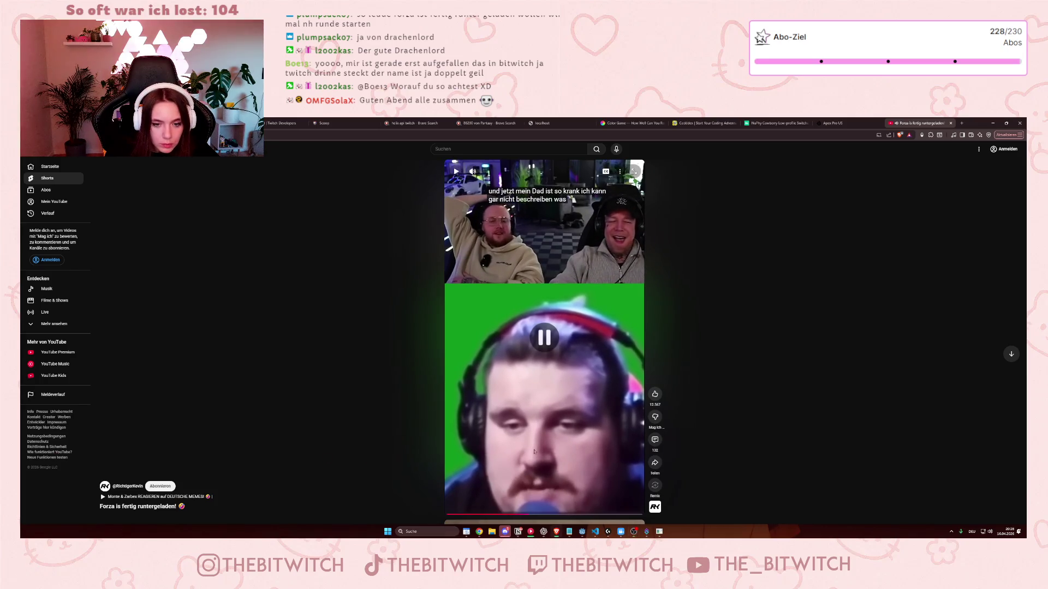
{"action": "left_click", "coordinate": [440, 516]}
{"action": "left_click", "coordinate": [546, 437]}
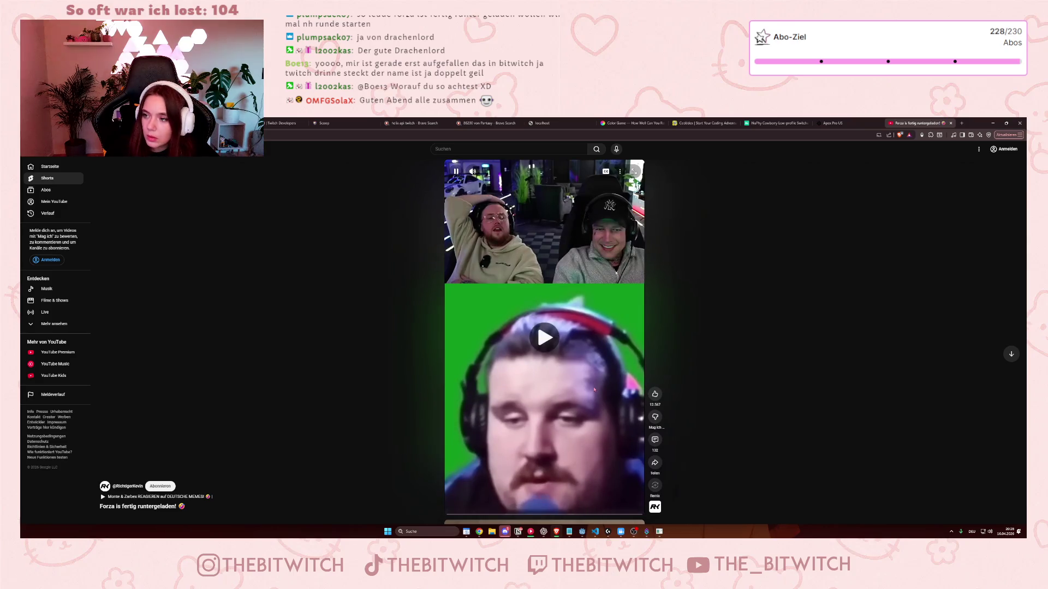
{"action": "key", "text": "space"}
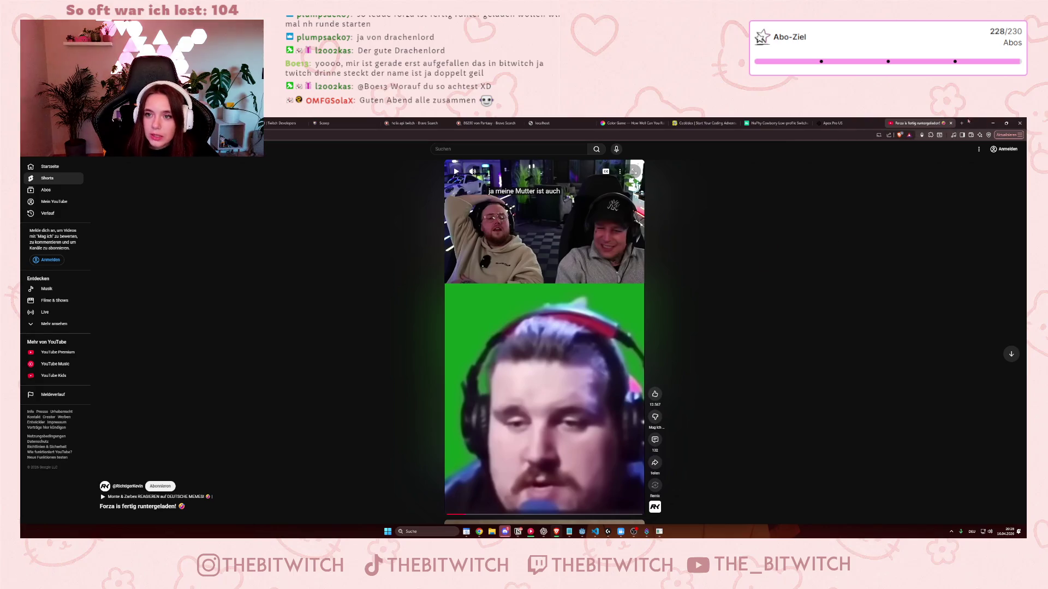
Close the YouTube Shorts tab, minimize Brave and bring back the game window.
{"action": "left_click", "coordinate": [950, 123]}
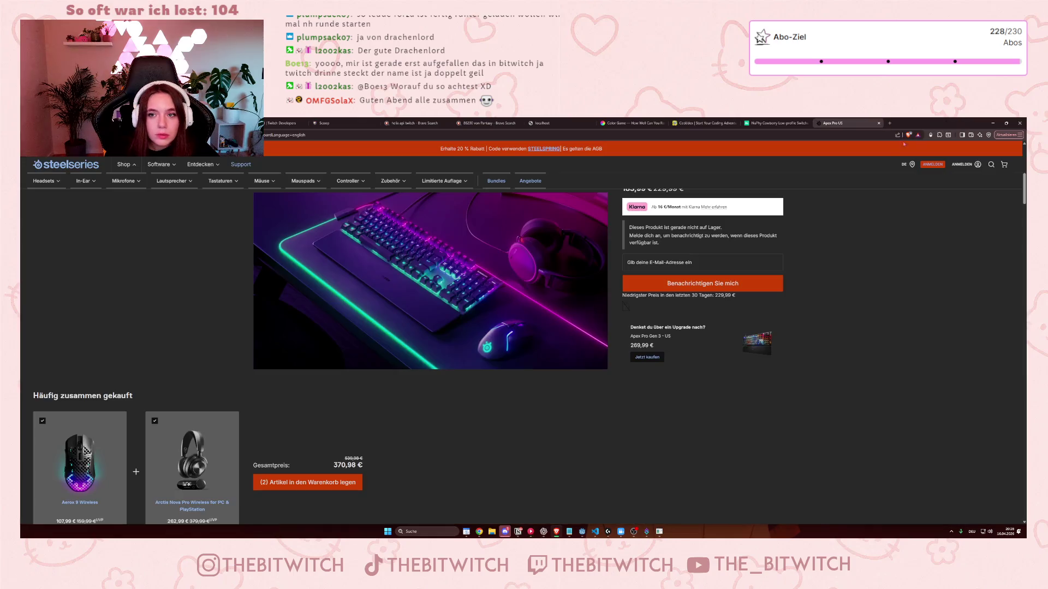
{"action": "left_click", "coordinate": [993, 123]}
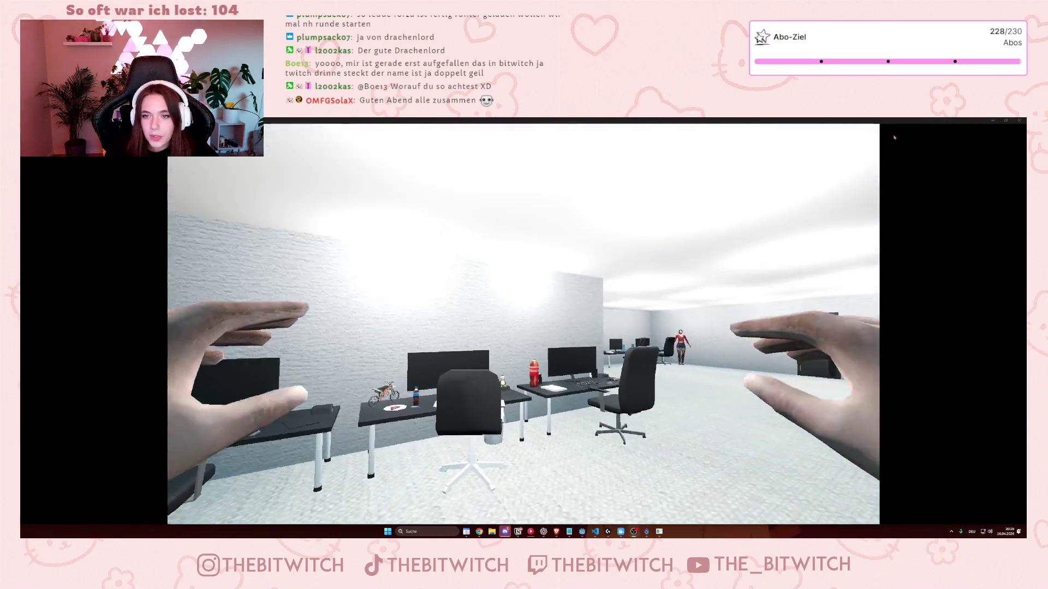
{"action": "left_click", "coordinate": [1005, 120]}
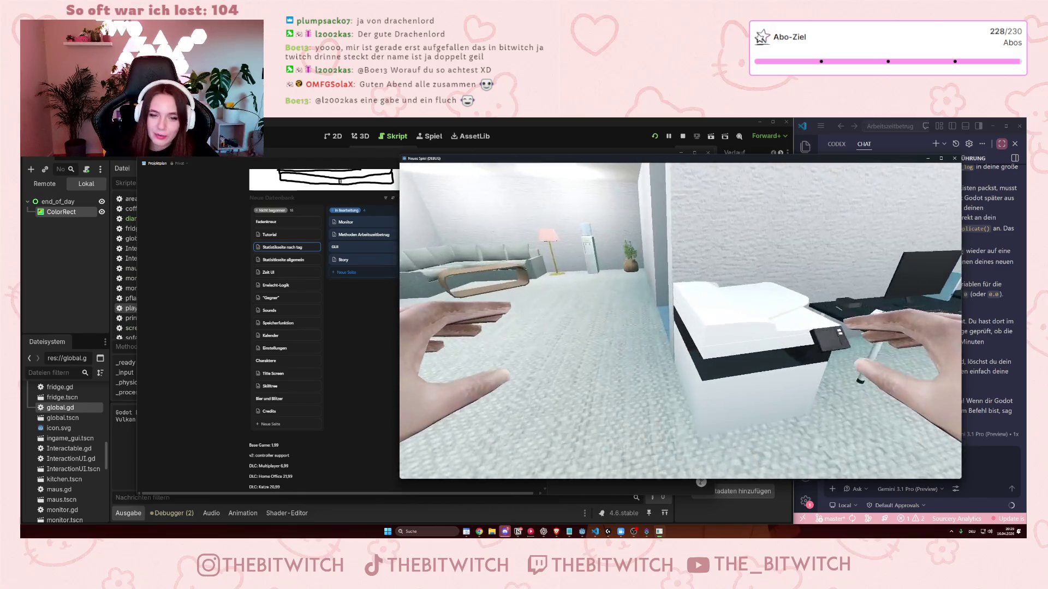
Walk the player to the copier, open and close its repair menu, then quit with Esc.
{"action": "key", "text": "e"}
{"action": "left_click", "coordinate": [685, 270]}
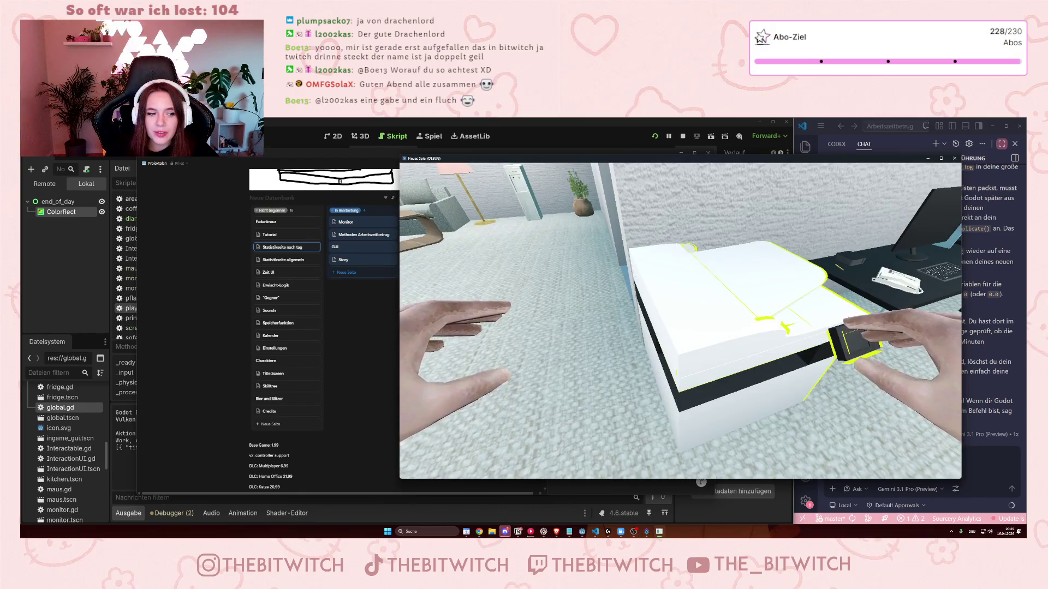
{"action": "key", "text": "w"}
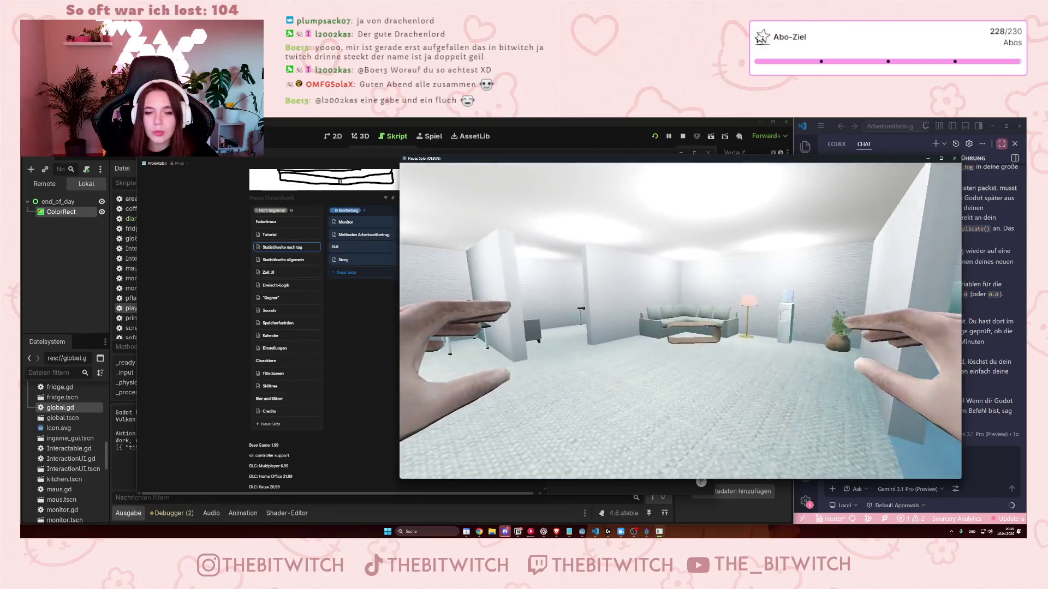
{"action": "key", "text": "w"}
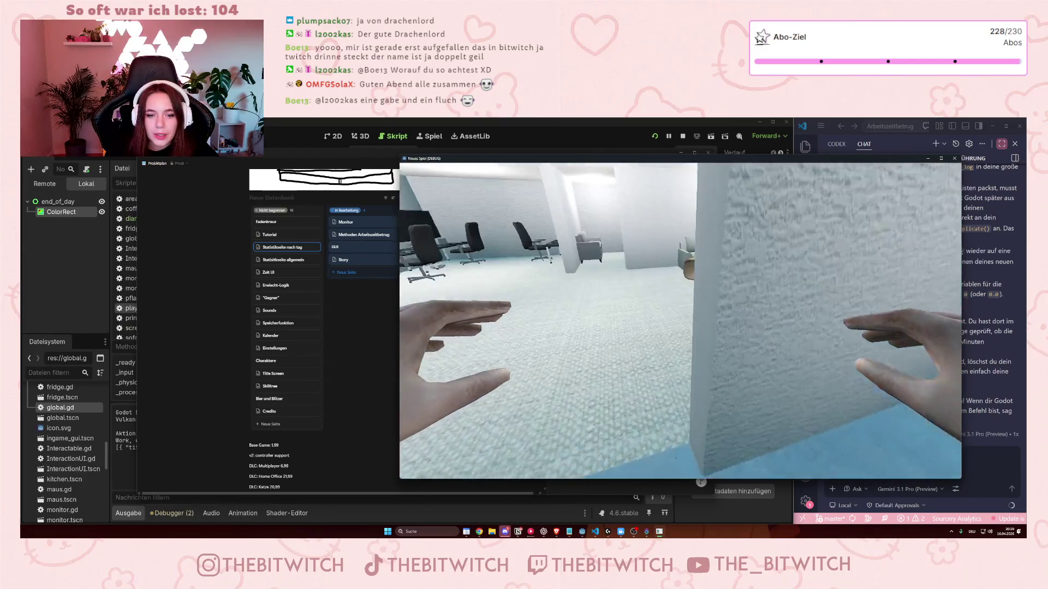
{"action": "key", "text": "e"}
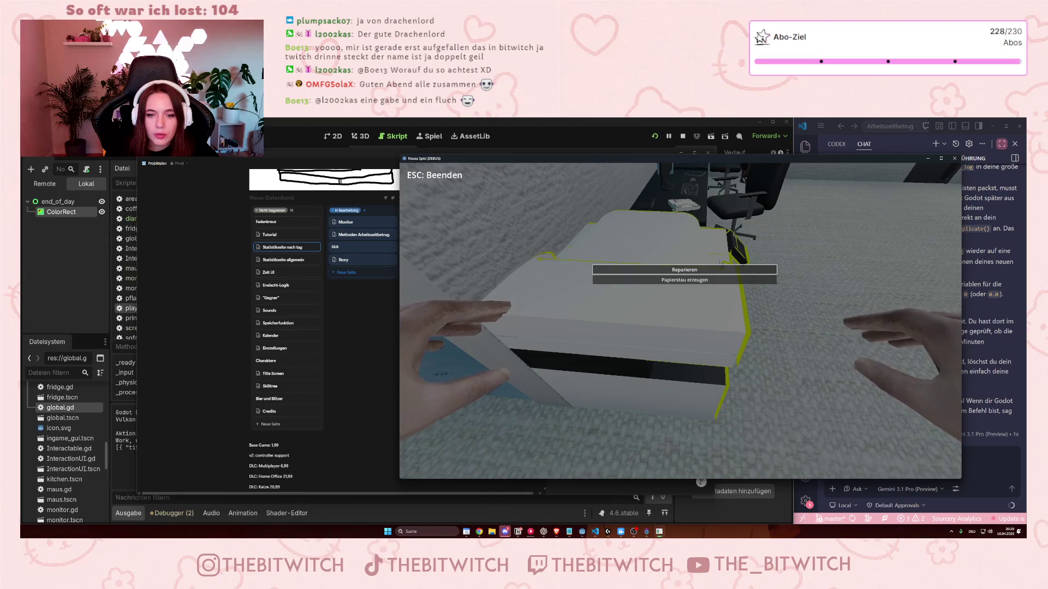
{"action": "left_click", "coordinate": [684, 269]}
{"action": "key", "text": "Escape"}
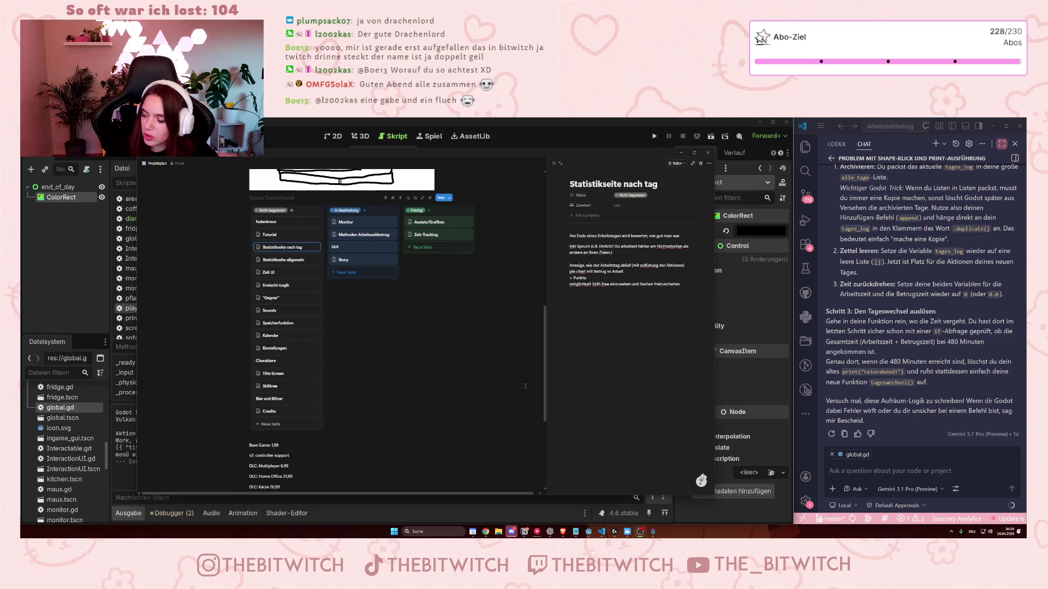
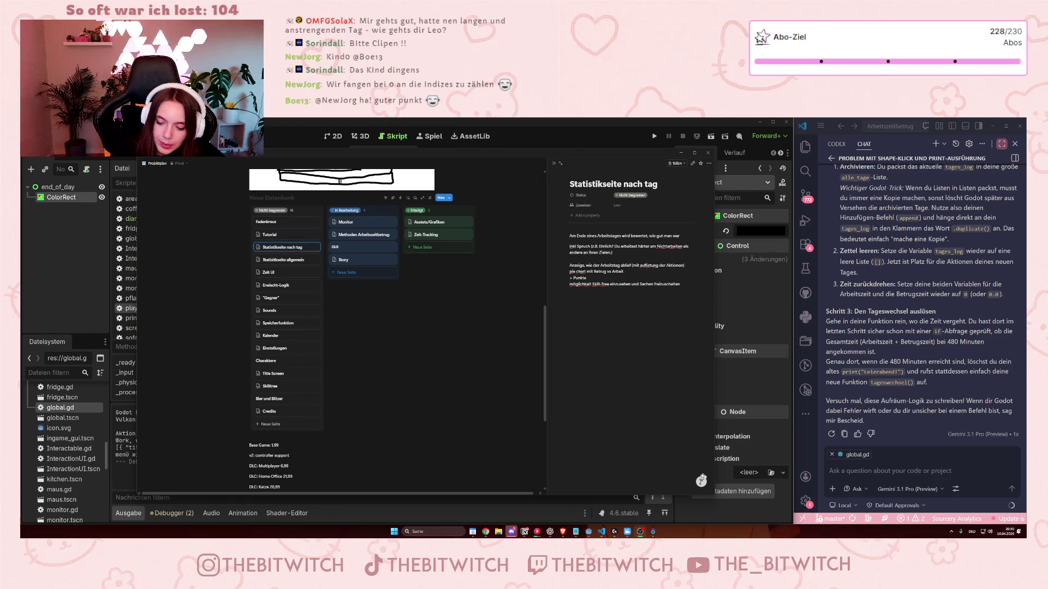
Bring up the webcam control window, hide it, then reopen it.
{"action": "key", "text": "alt+Tab"}
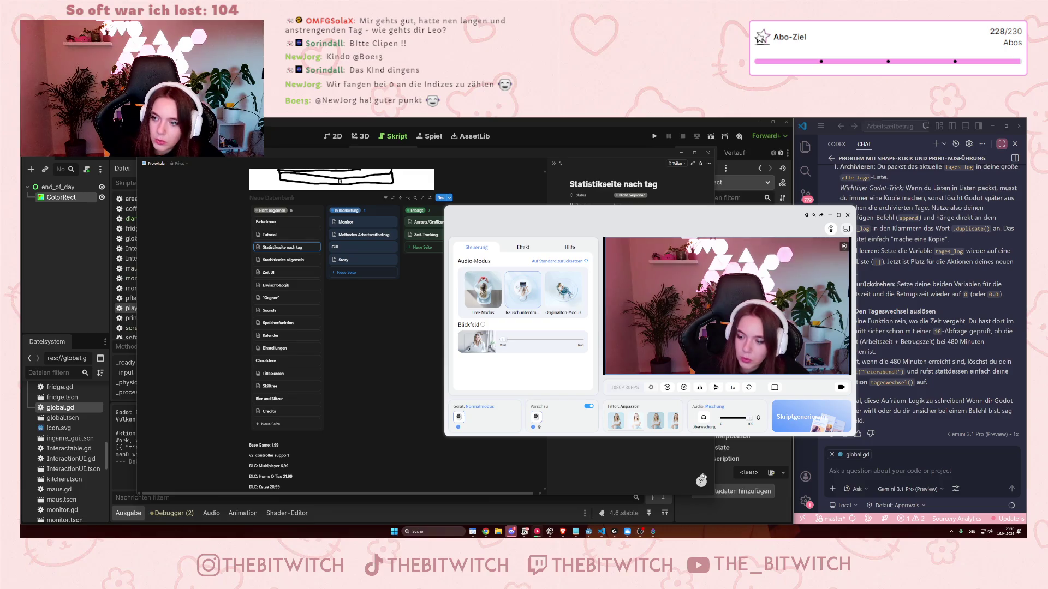
{"action": "left_click", "coordinate": [830, 214]}
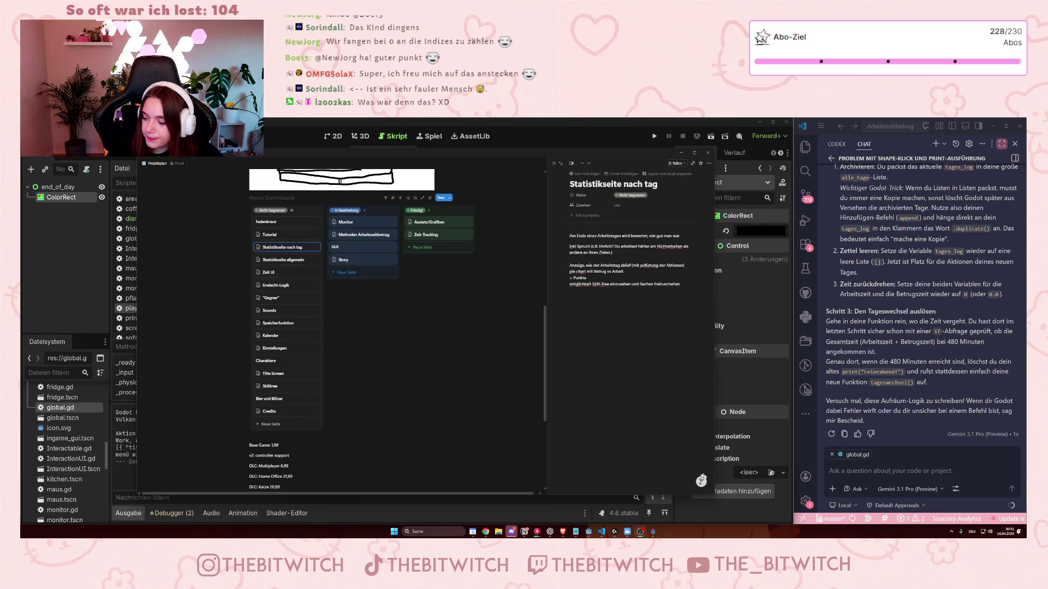
{"action": "left_click", "coordinate": [627, 532]}
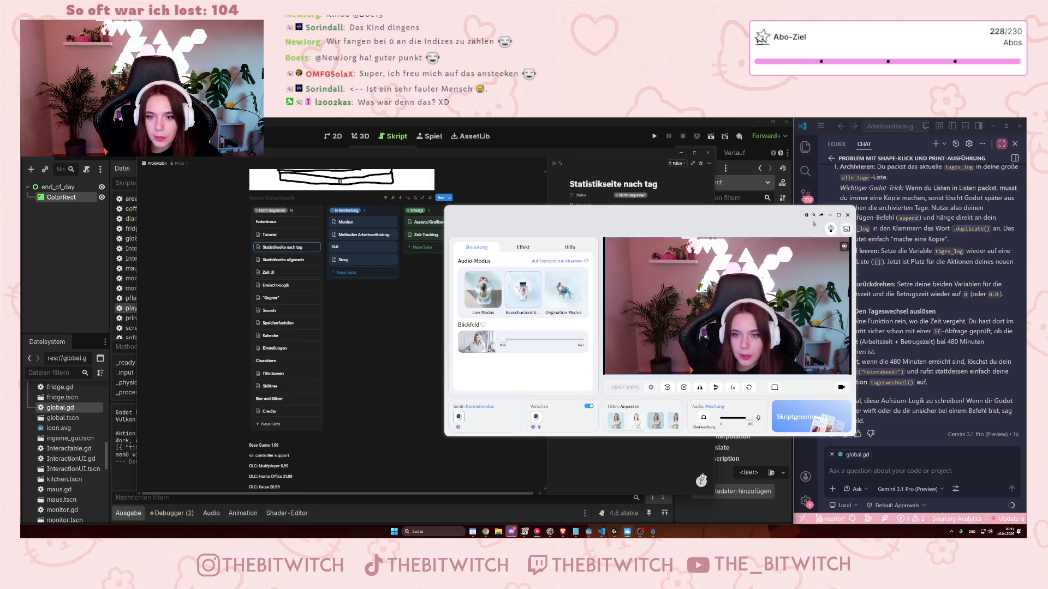
Put the webcam window away, minimize Notion, and view end_of_day's black ColorRect in 2D.
{"action": "left_click", "coordinate": [829, 215]}
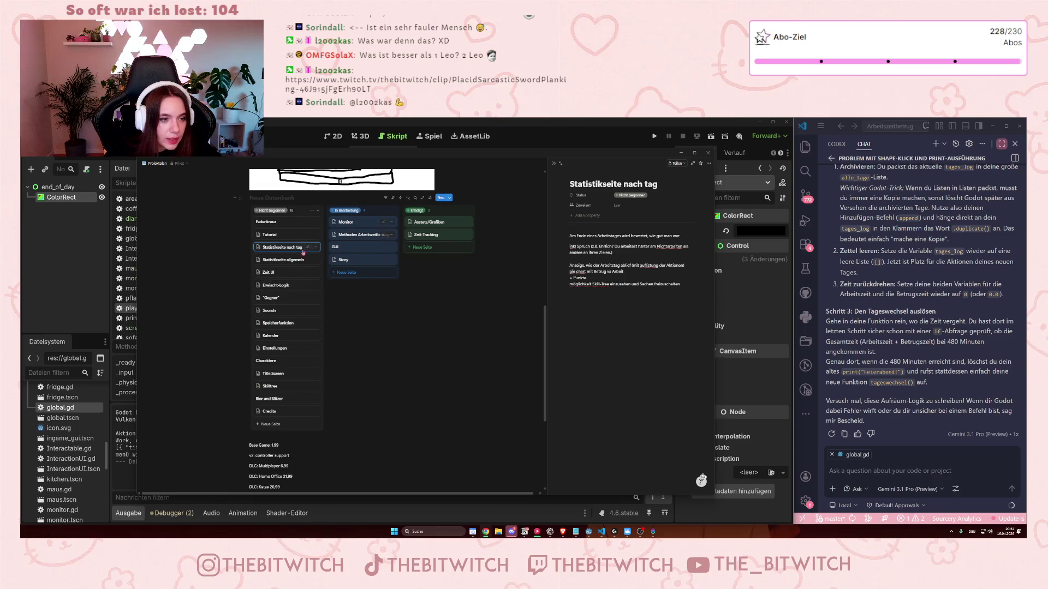
{"action": "left_click", "coordinate": [680, 155]}
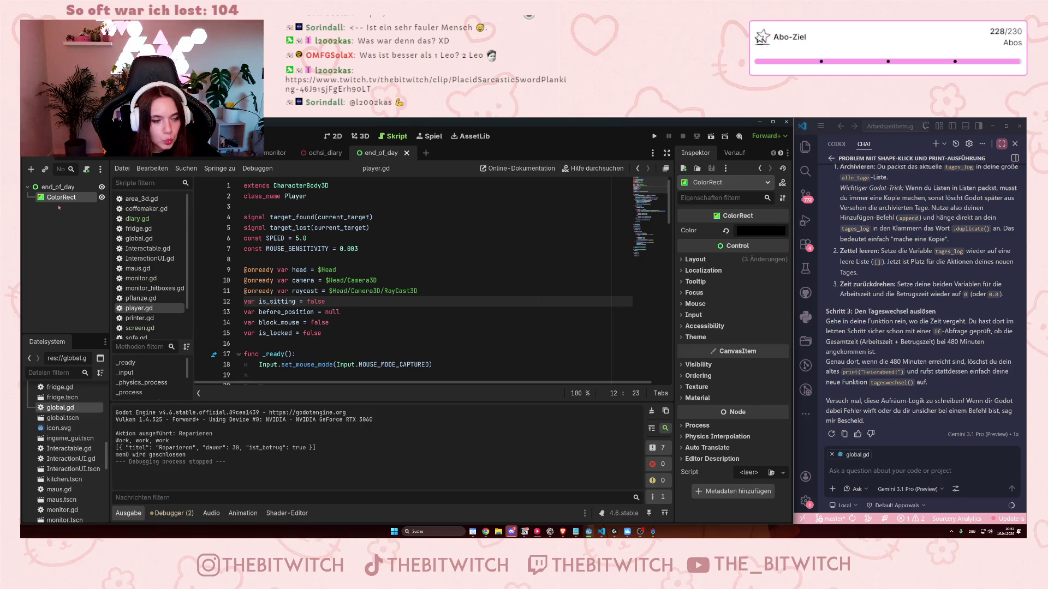
{"action": "left_click", "coordinate": [334, 136]}
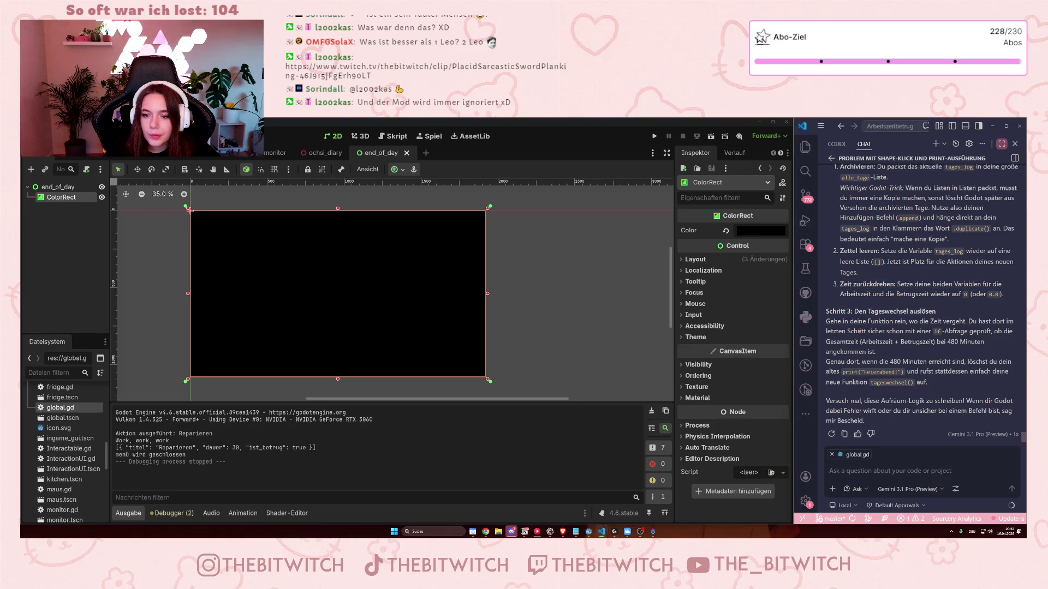
Focus the Copilot chat box and open its model selector showing Gemini 3.1 Pro (Preview).
{"action": "left_click", "coordinate": [900, 471]}
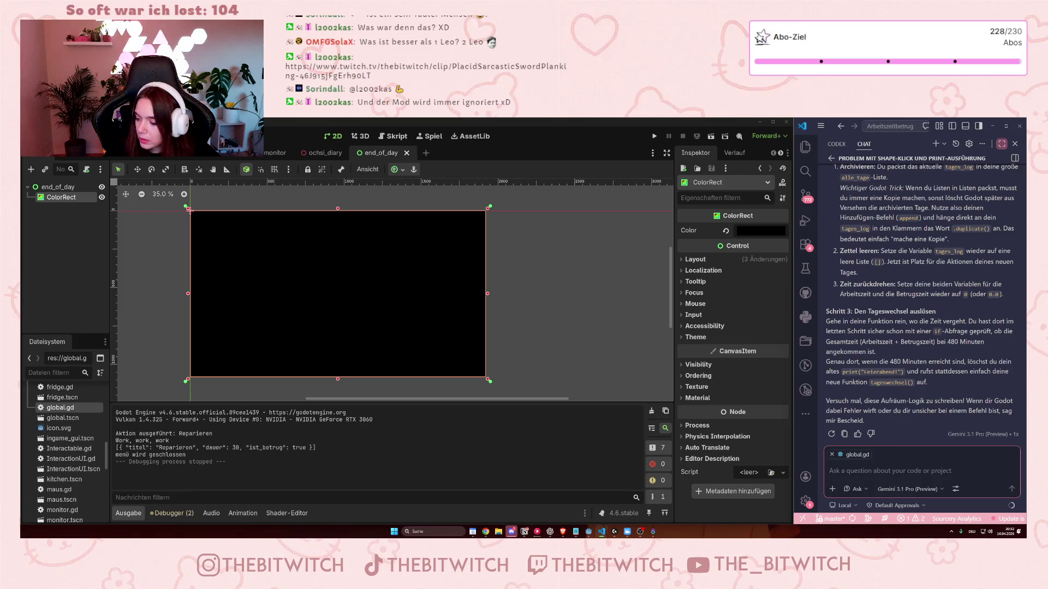
{"action": "left_click", "coordinate": [189, 210]}
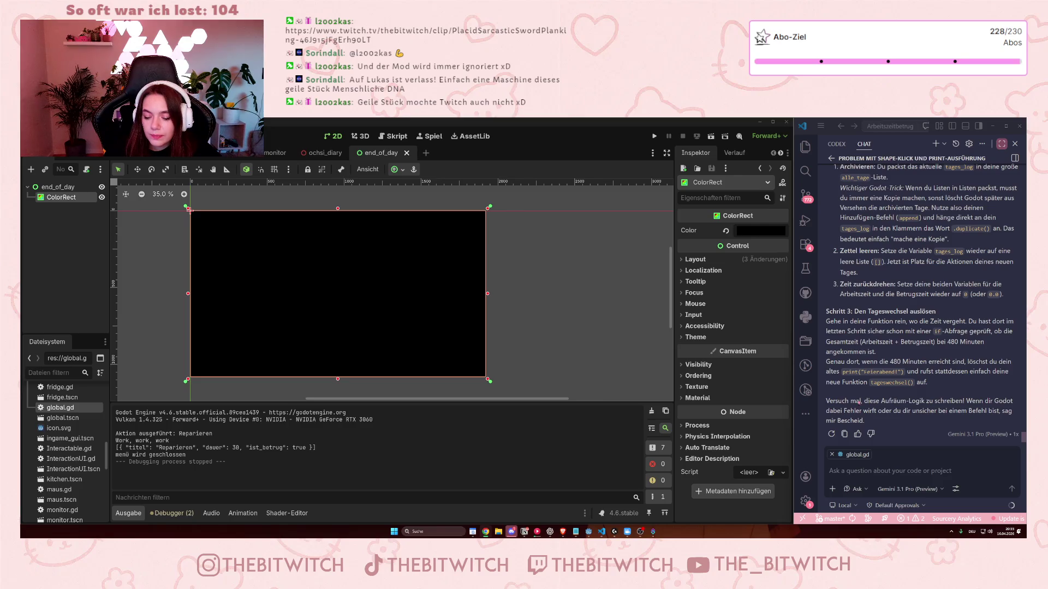
{"action": "left_click", "coordinate": [882, 465]}
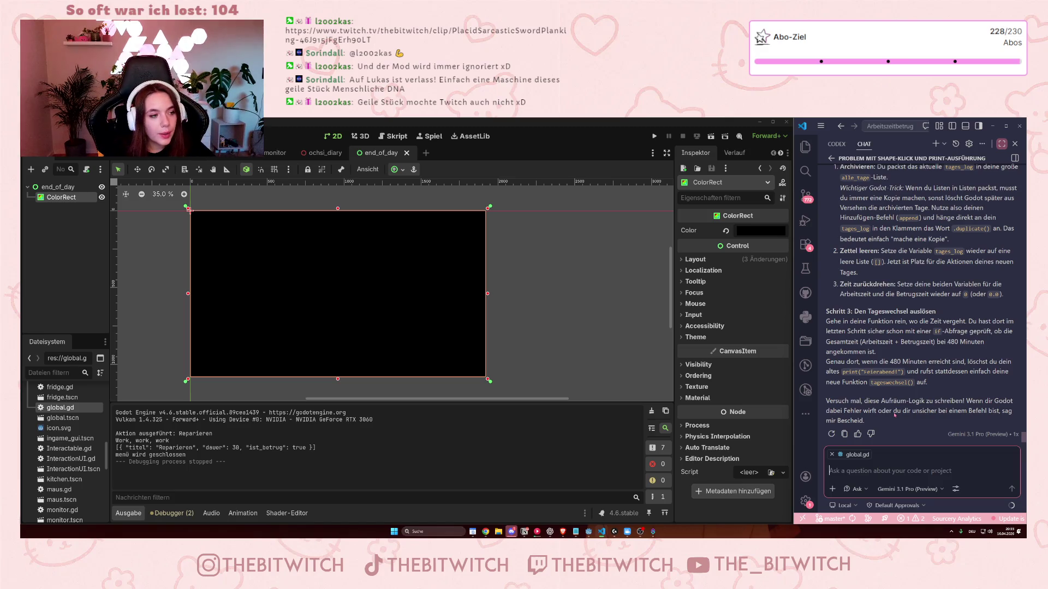
{"action": "left_click", "coordinate": [912, 489]}
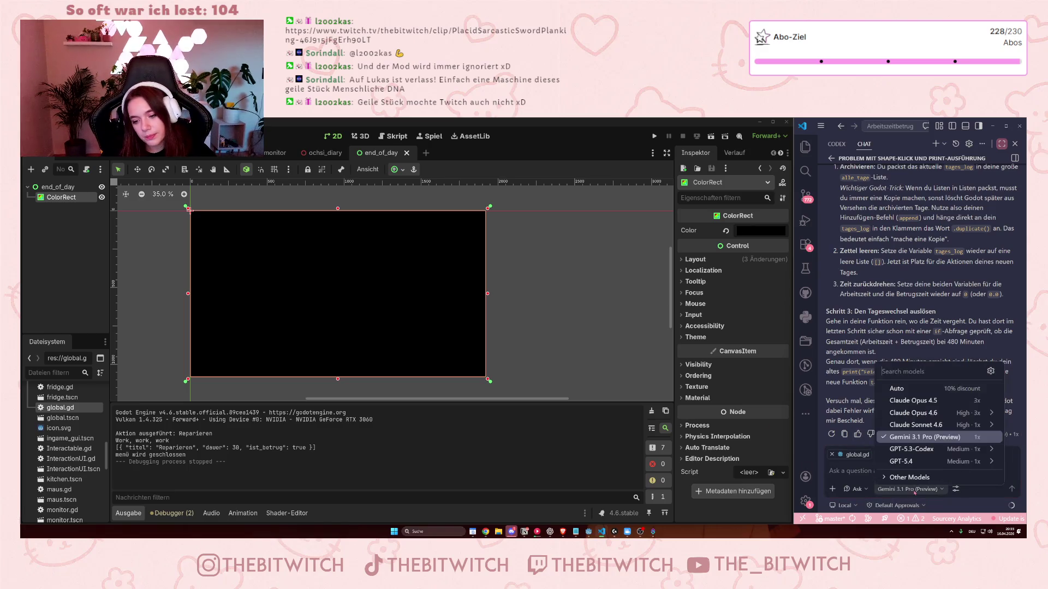
{"action": "left_click", "coordinate": [909, 478]}
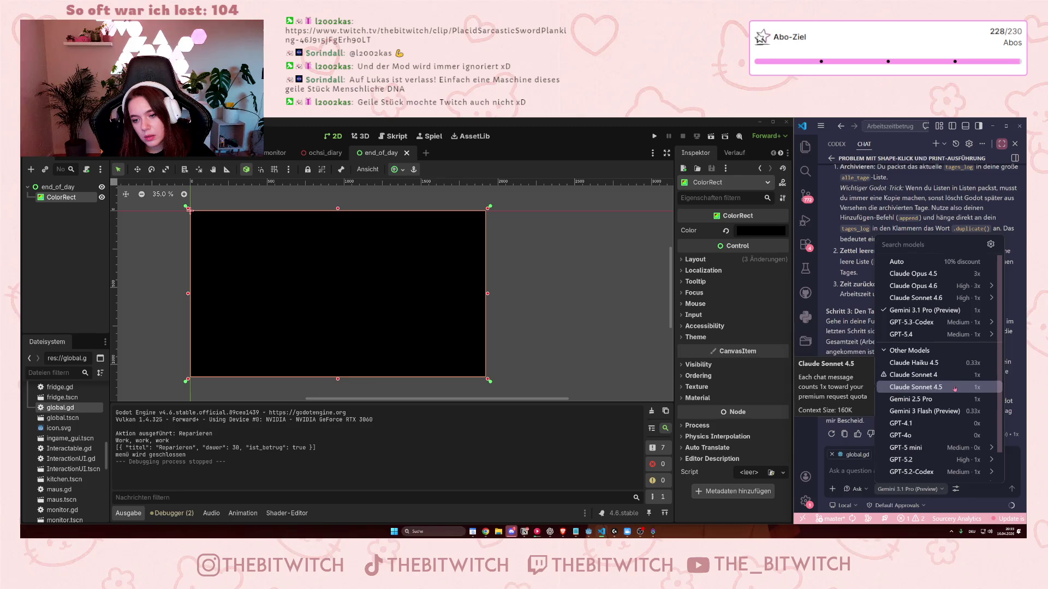
{"action": "scroll", "coordinate": [954, 389], "scroll_direction": "down", "scroll_amount": 2}
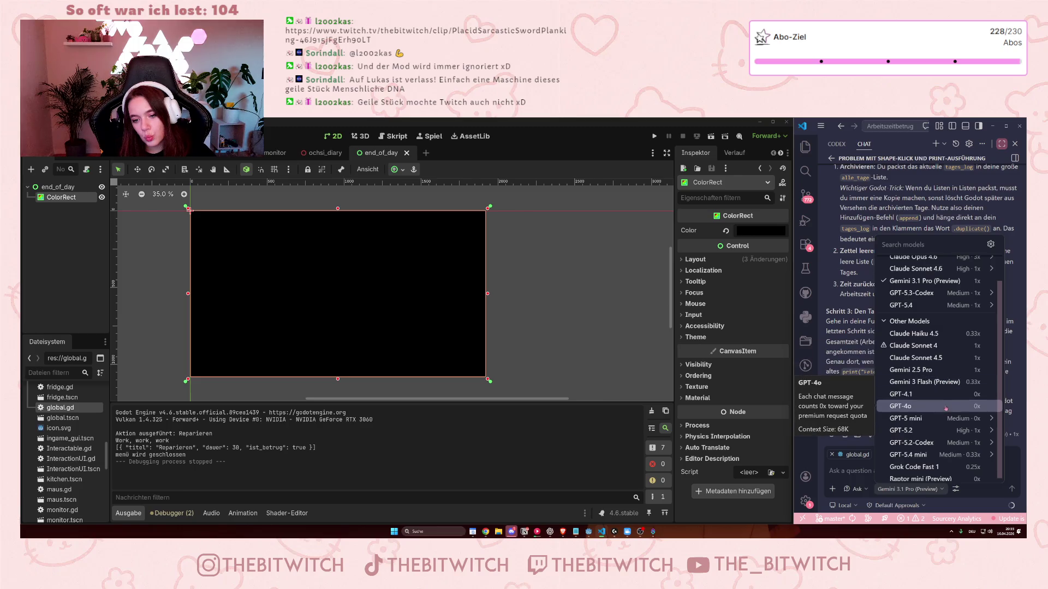
{"action": "scroll", "coordinate": [944, 412], "scroll_direction": "up", "scroll_amount": 2}
{"action": "scroll", "coordinate": [944, 412], "scroll_direction": "down", "scroll_amount": 2}
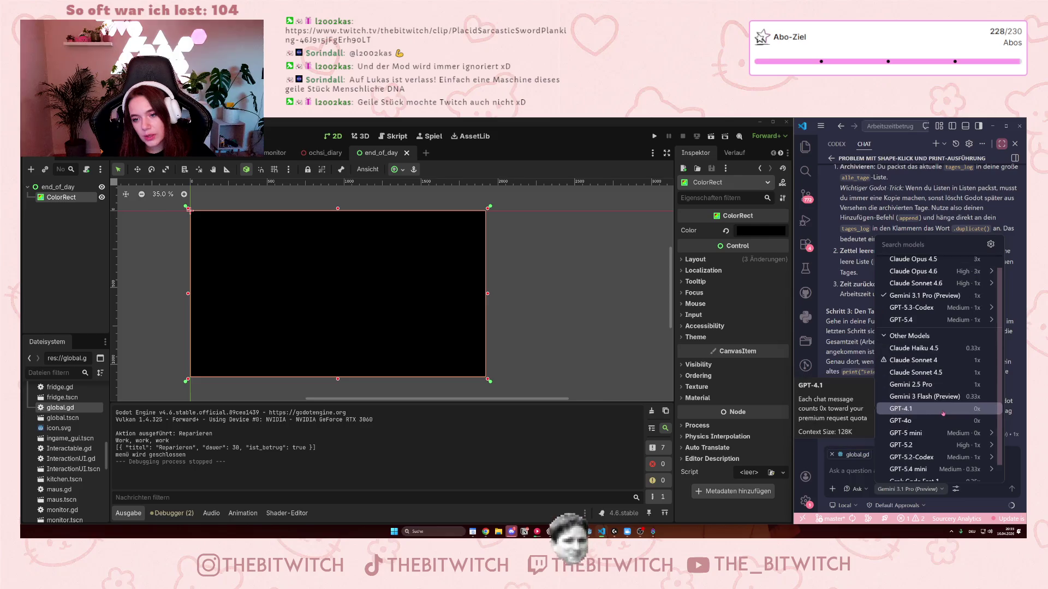
{"action": "mouse_move", "coordinate": [940, 414]}
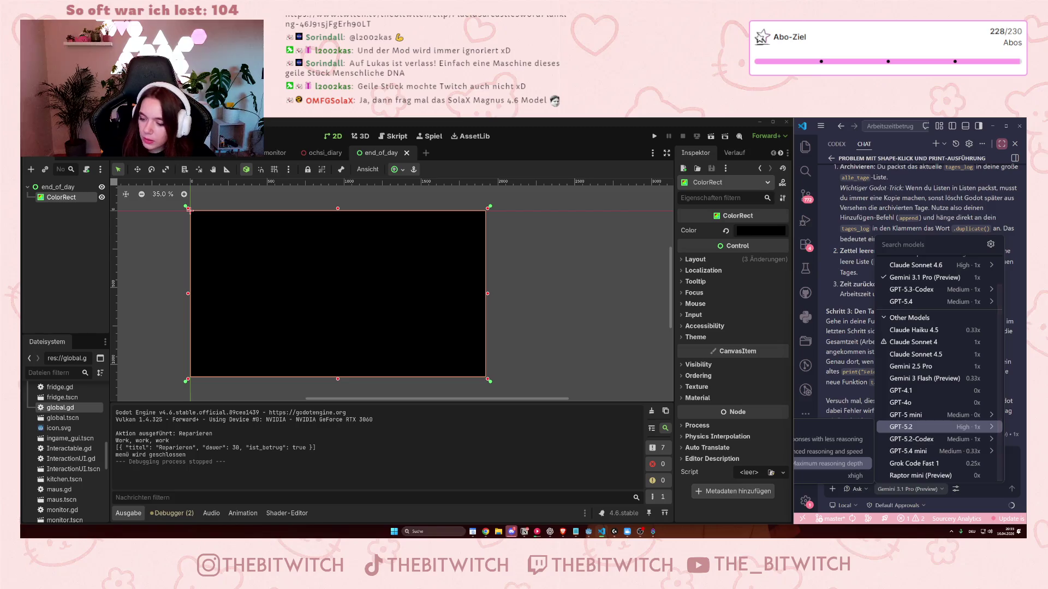
{"action": "key", "text": "Escape"}
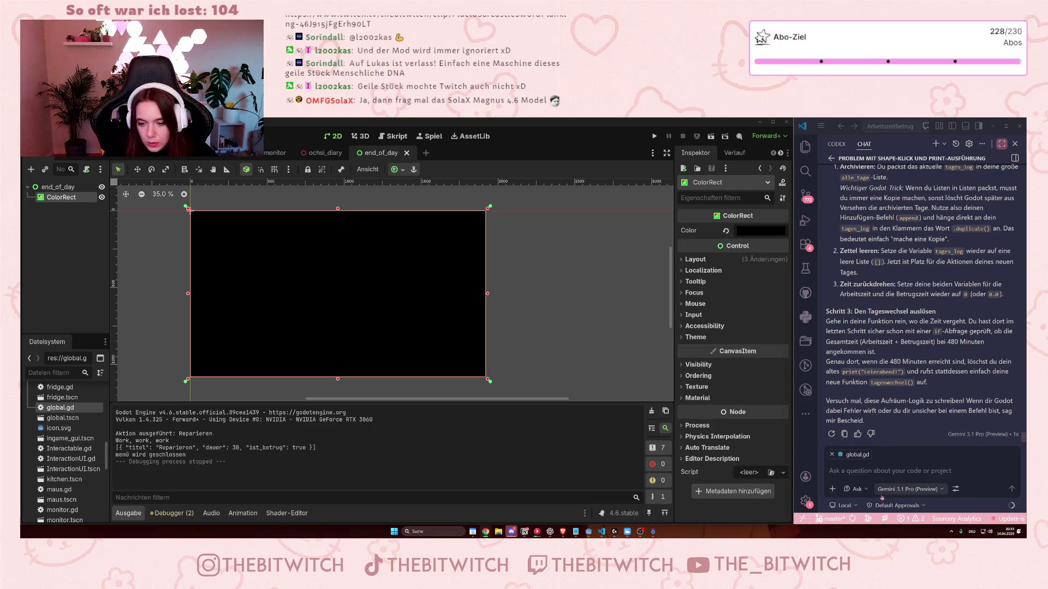
{"action": "left_click", "coordinate": [908, 489]}
{"action": "left_click", "coordinate": [907, 478]}
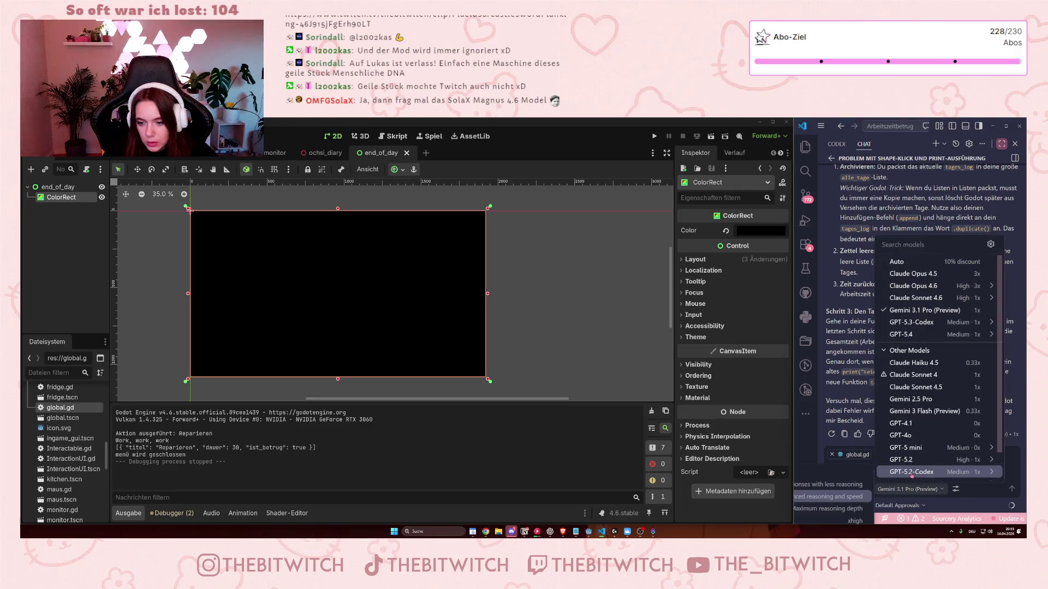
{"action": "mouse_move", "coordinate": [918, 323]}
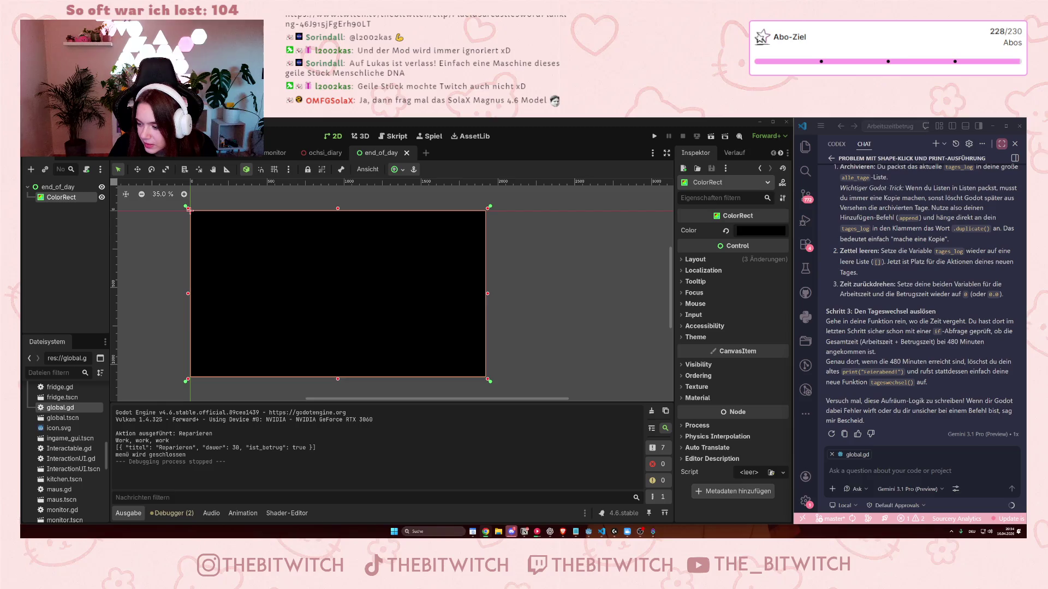
{"action": "left_click", "coordinate": [893, 490]}
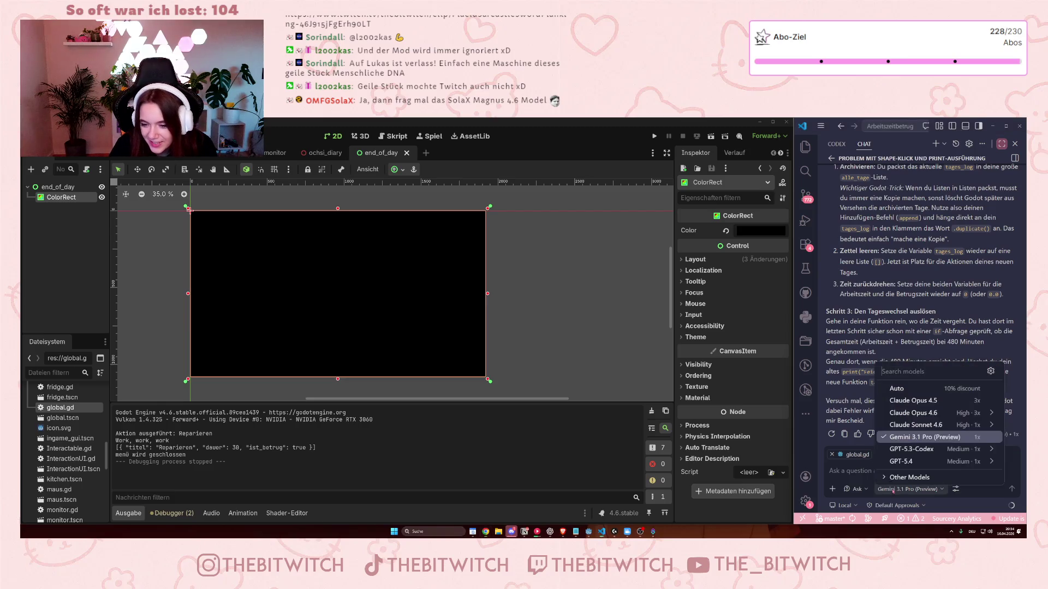
Browse the expanded Copilot model list, then close it keeping Gemini 3.1 Pro (Preview).
{"action": "left_click", "coordinate": [907, 478]}
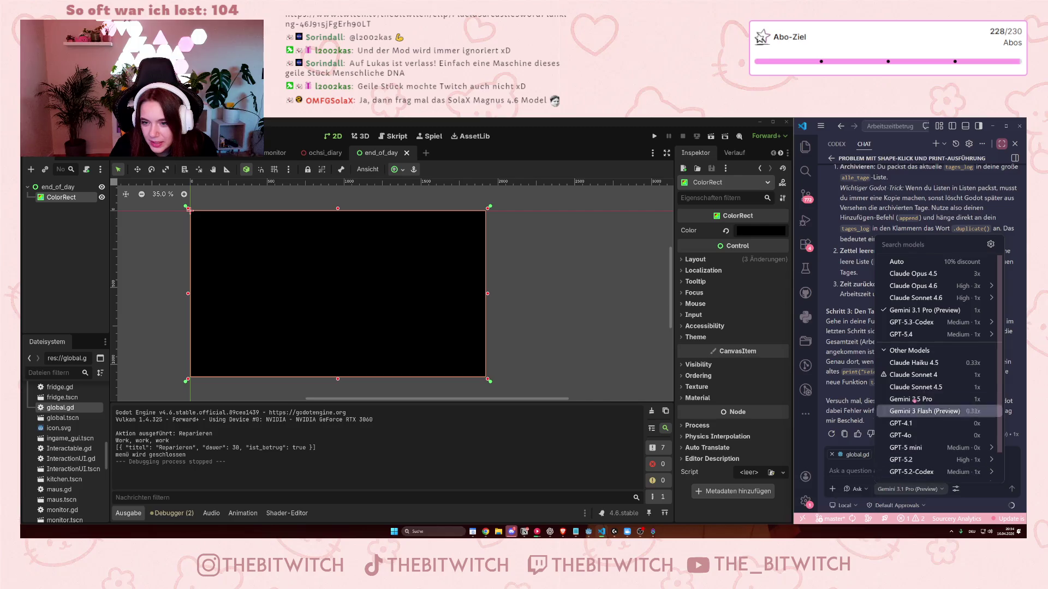
{"action": "scroll", "coordinate": [980, 374], "scroll_direction": "down", "scroll_amount": 2}
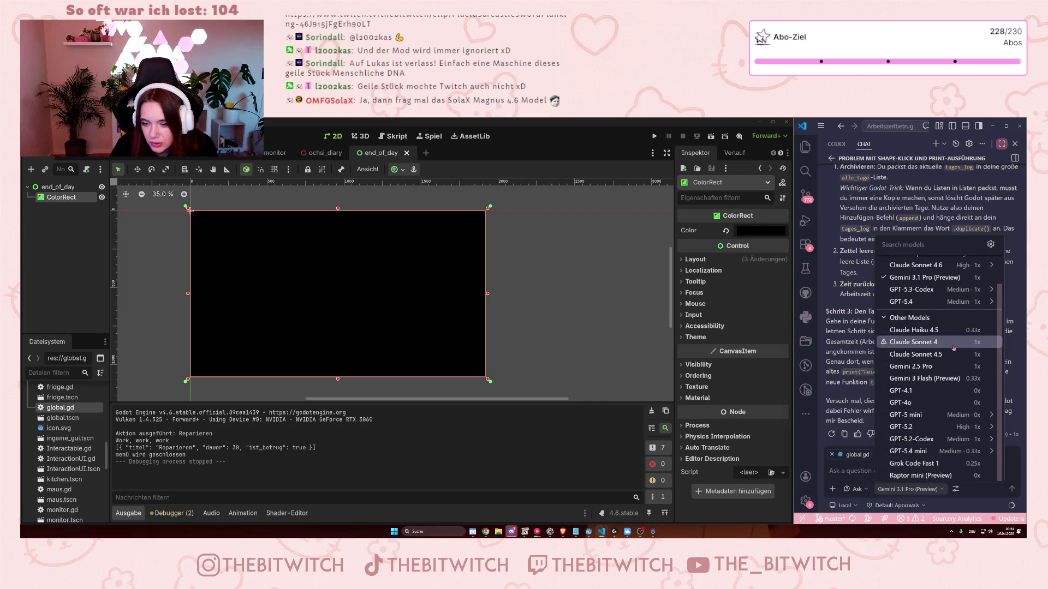
{"action": "mouse_move", "coordinate": [978, 342]}
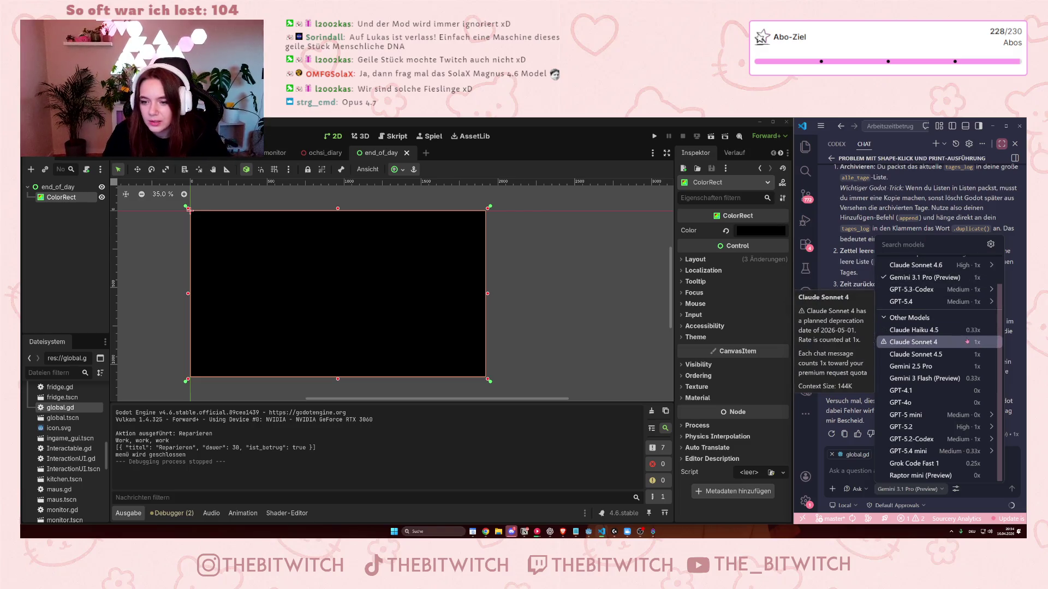
{"action": "scroll", "coordinate": [977, 436], "scroll_direction": "up", "scroll_amount": 1}
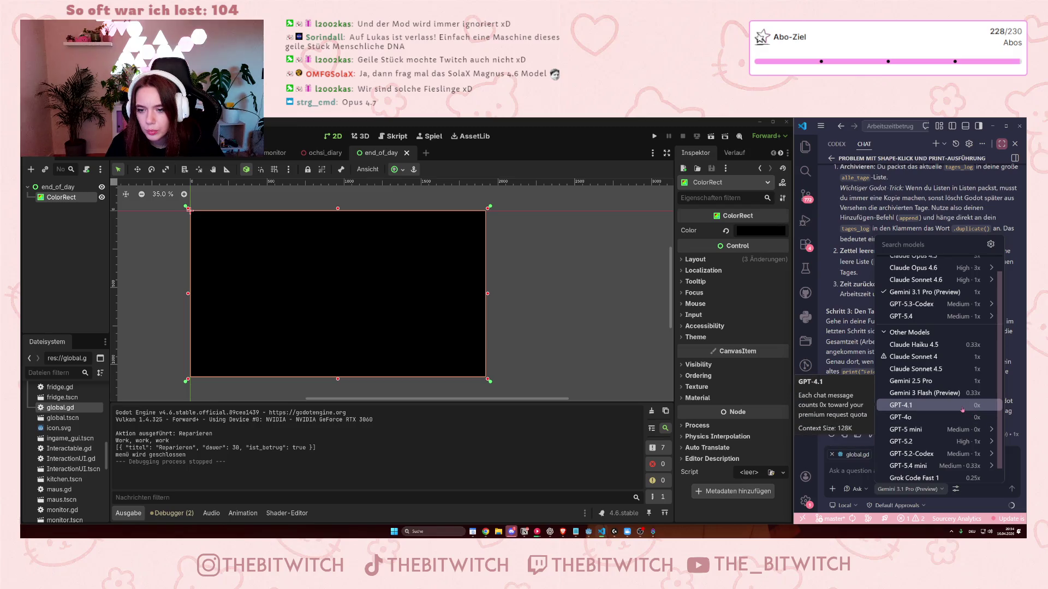
{"action": "scroll", "coordinate": [962, 410], "scroll_direction": "up", "scroll_amount": 1}
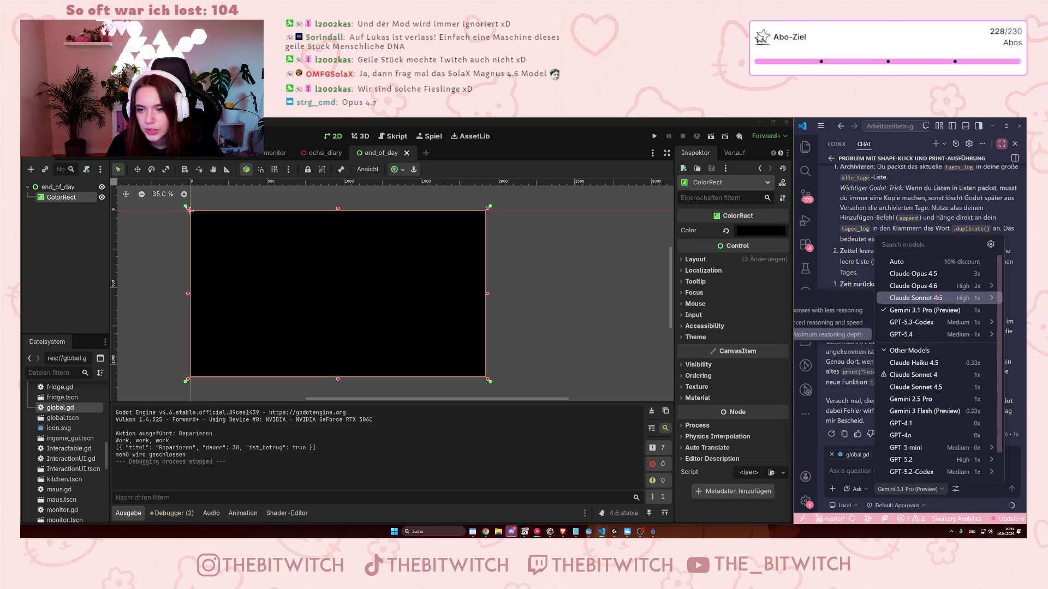
{"action": "mouse_move", "coordinate": [936, 426]}
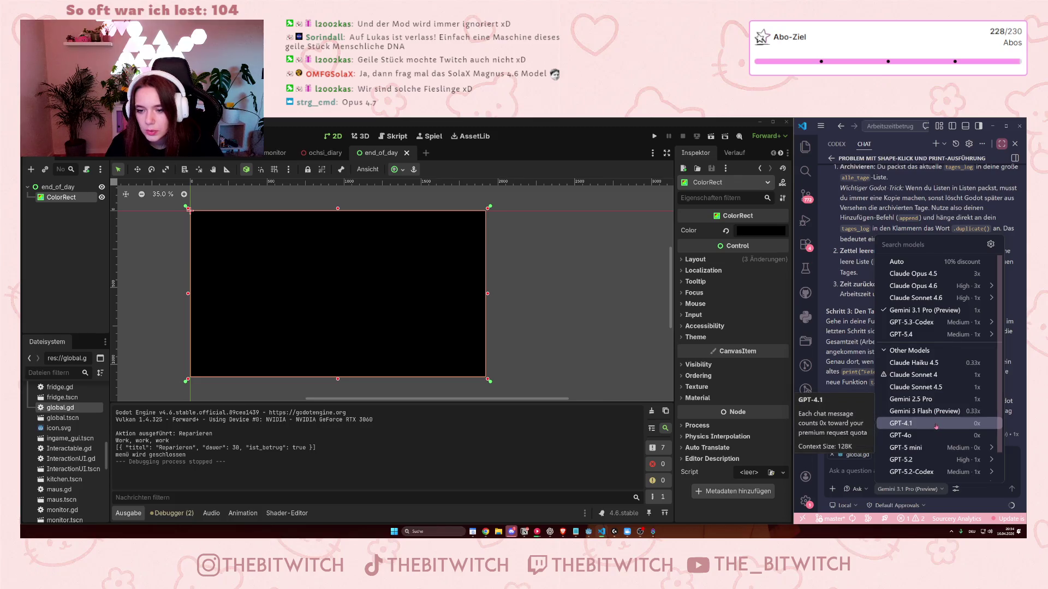
{"action": "mouse_move", "coordinate": [932, 406]}
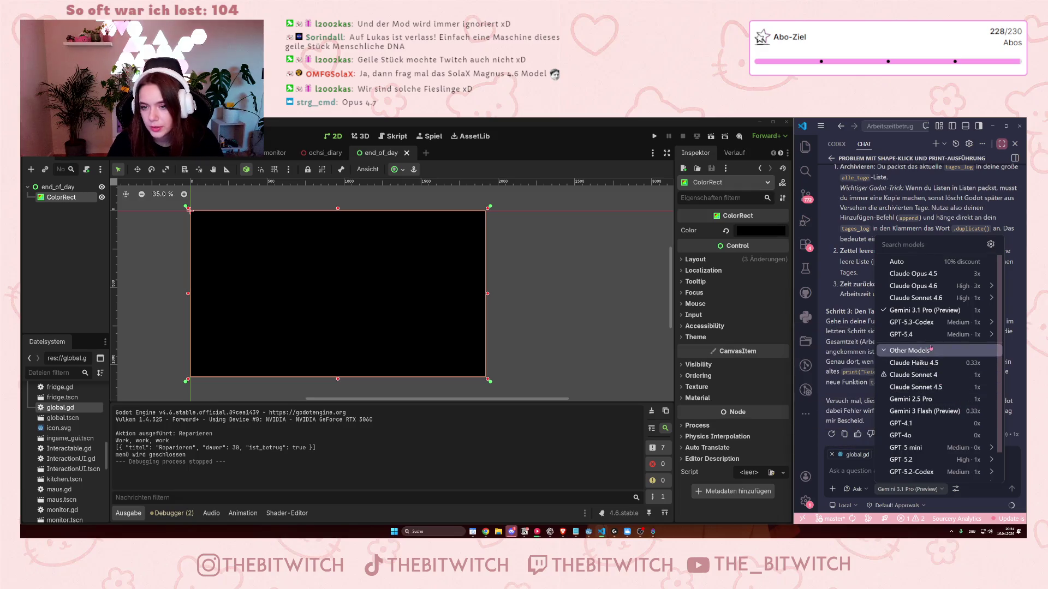
{"action": "mouse_move", "coordinate": [954, 368]}
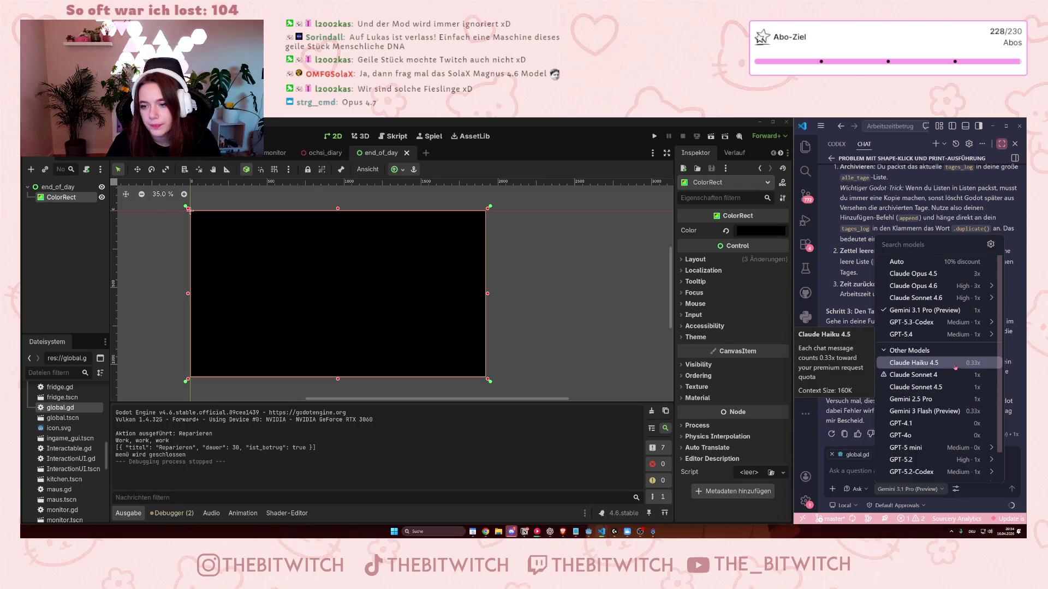
{"action": "mouse_move", "coordinate": [958, 297]}
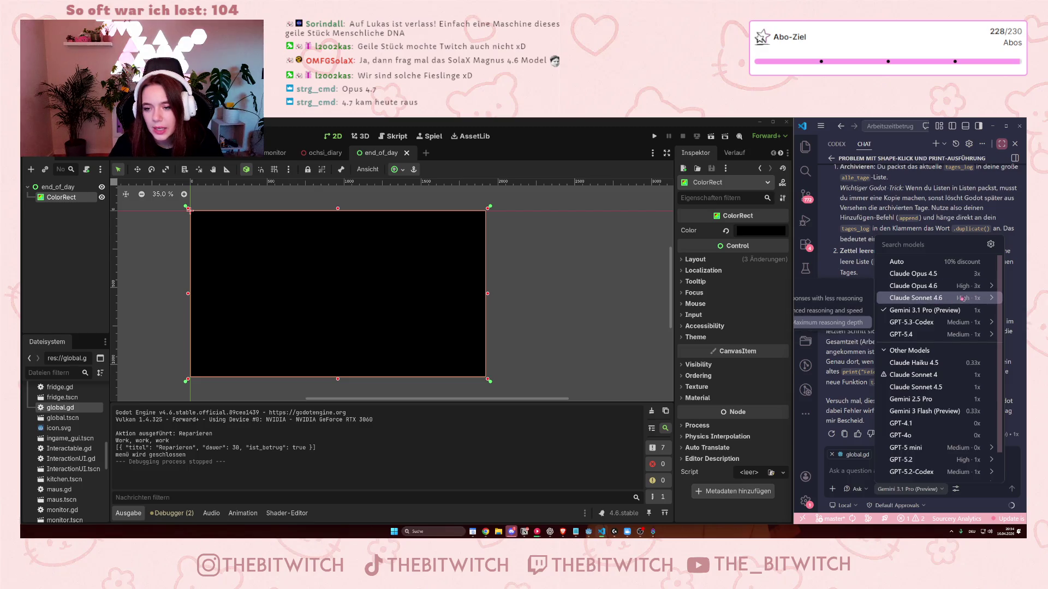
{"action": "scroll", "coordinate": [932, 418], "scroll_direction": "down", "scroll_amount": 1}
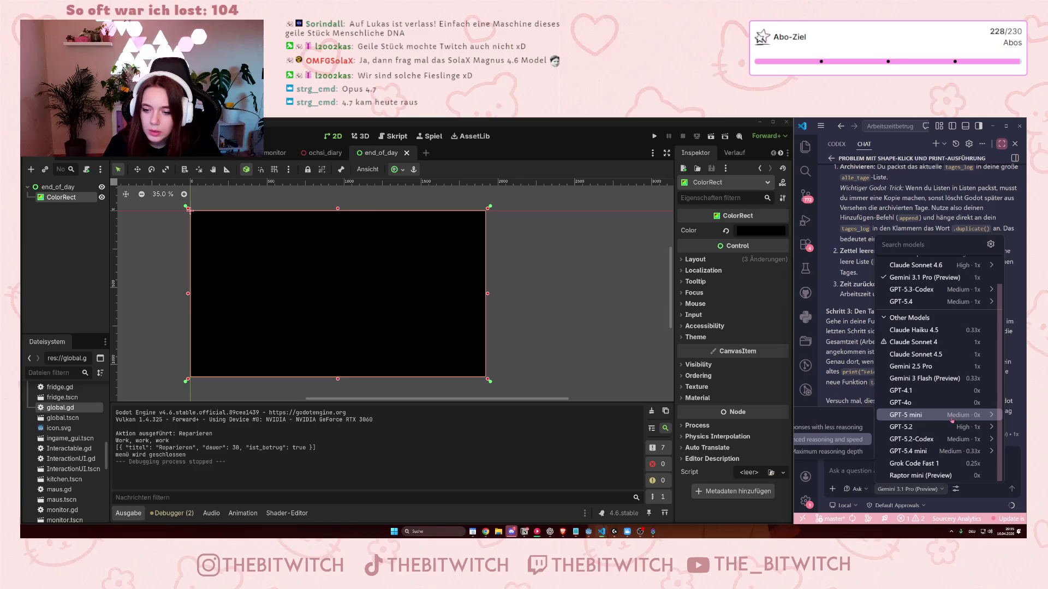
{"action": "mouse_move", "coordinate": [947, 458]}
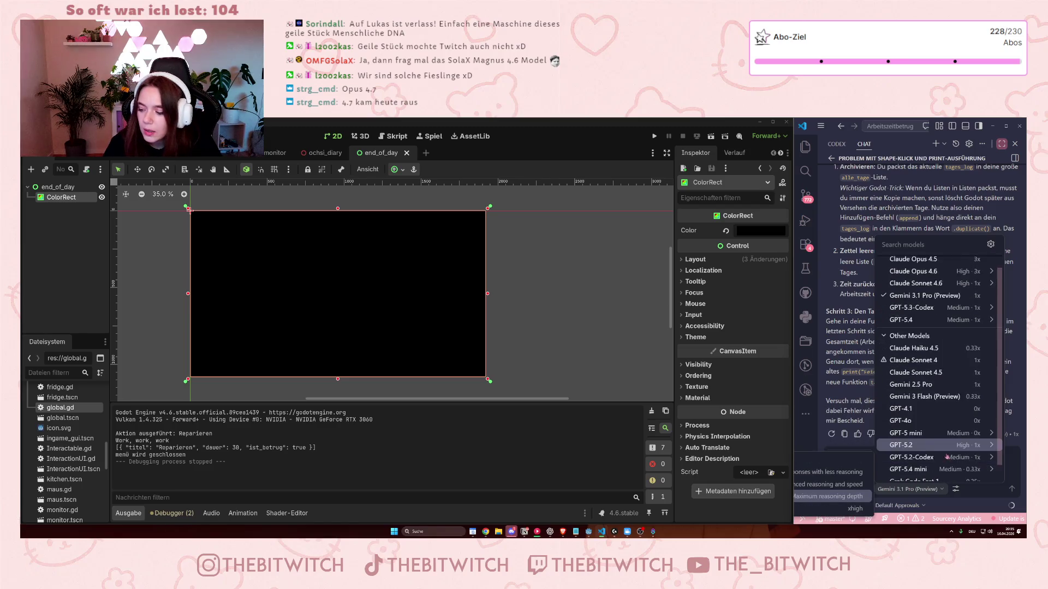
{"action": "key", "text": "Escape"}
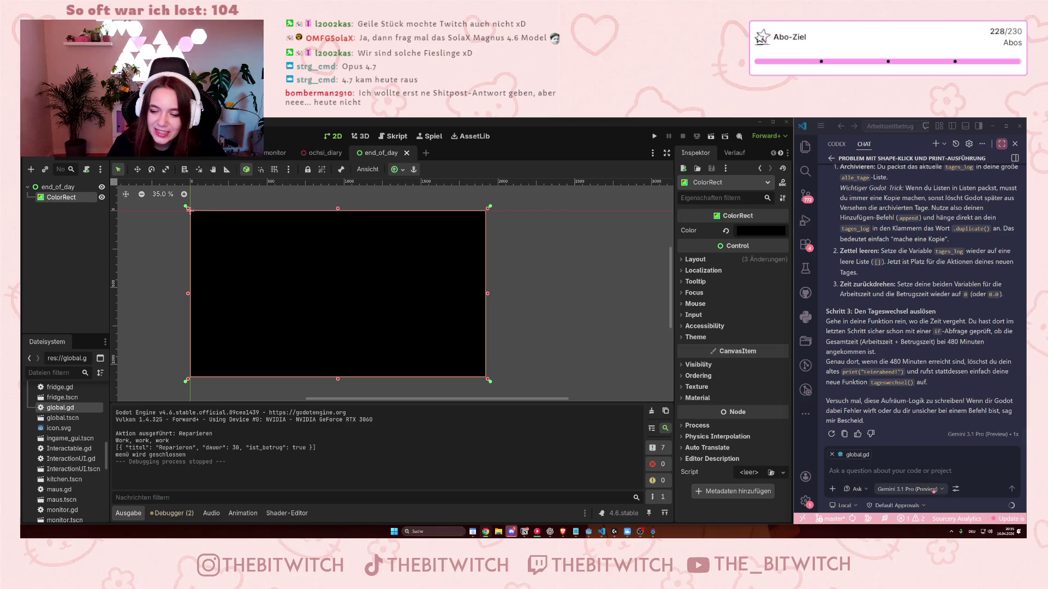
Look over the Other Models list, return to Godot, and reopen the Copilot model selector.
{"action": "left_click", "coordinate": [935, 490]}
{"action": "left_click", "coordinate": [909, 478]}
{"action": "scroll", "coordinate": [949, 401], "scroll_direction": "down", "scroll_amount": 1}
{"action": "left_click", "coordinate": [857, 472]}
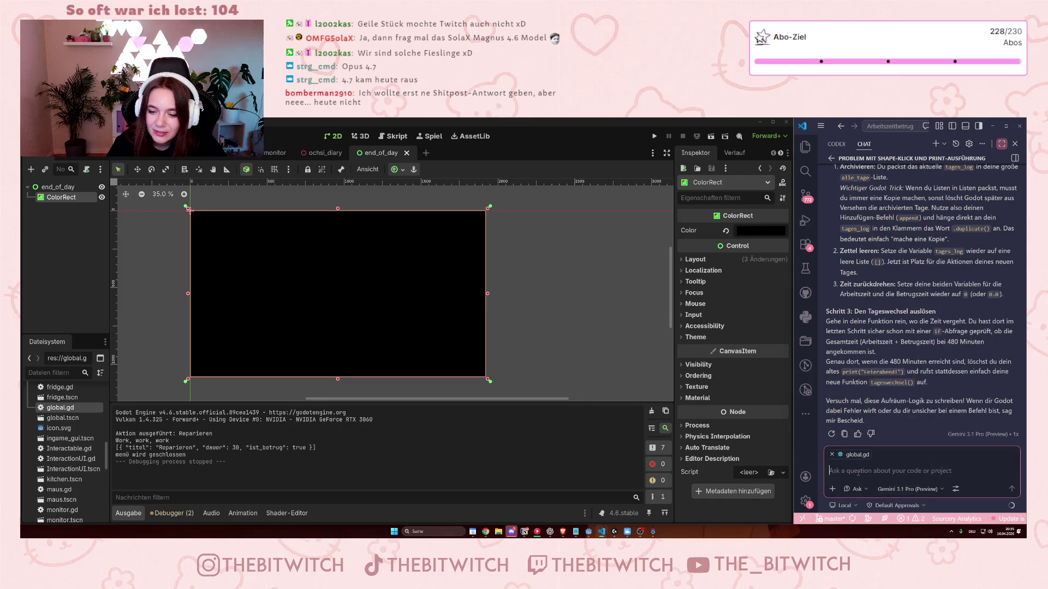
{"action": "left_click", "coordinate": [190, 211]}
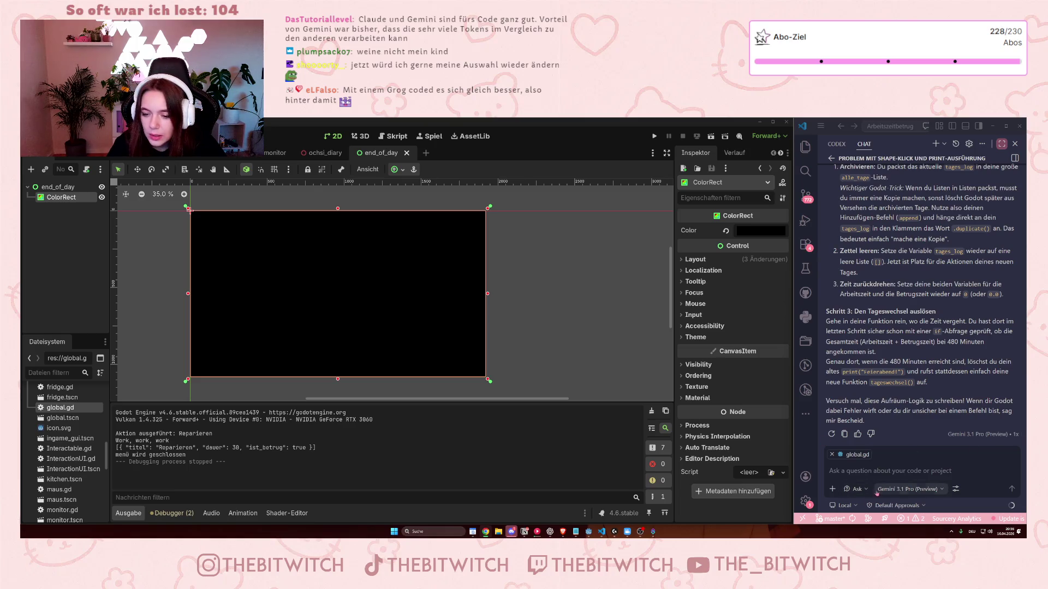
{"action": "left_click", "coordinate": [908, 489]}
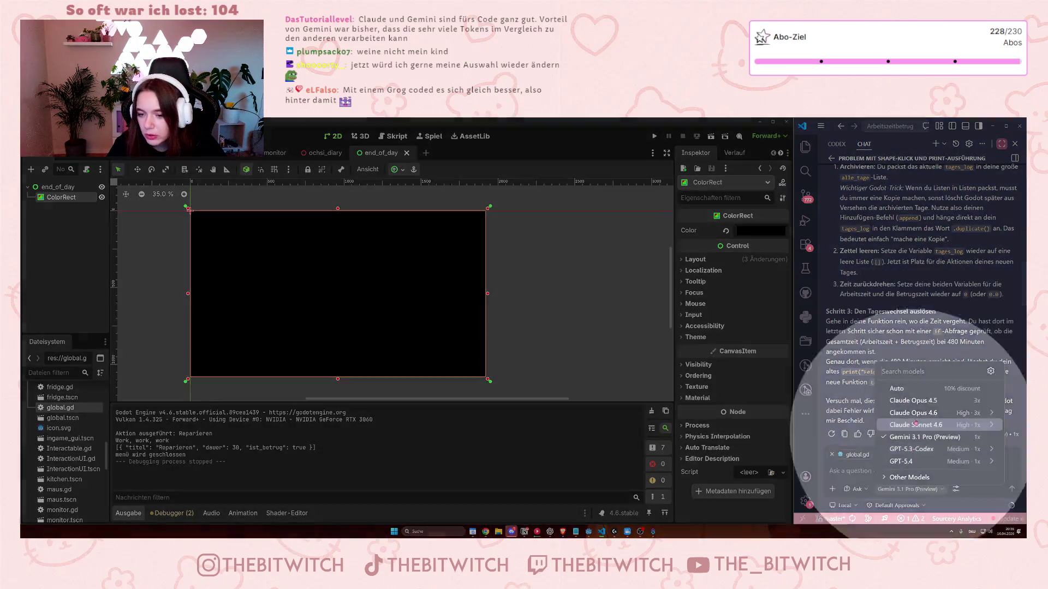
Switch the Copilot chat model to Claude Sonnet 4.6 (High) and widen the code editor window.
{"action": "key", "text": "Escape"}
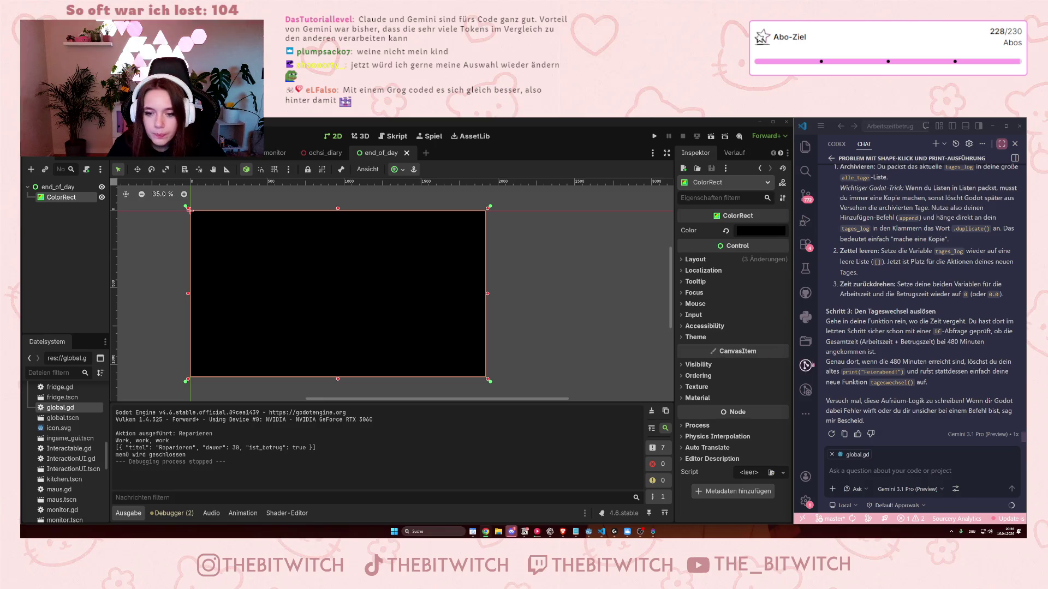
{"action": "left_click", "coordinate": [897, 490]}
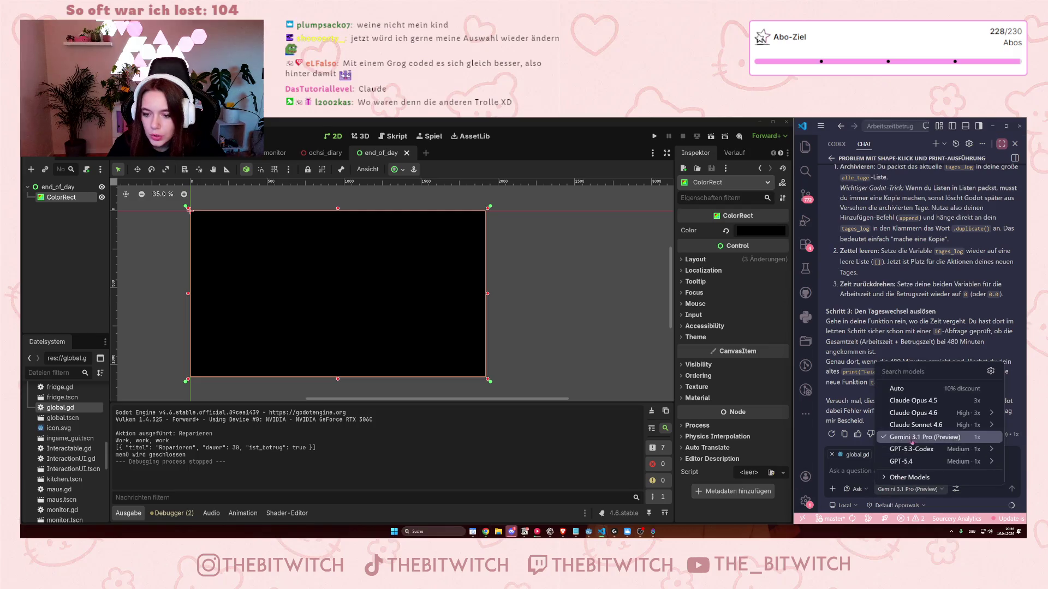
{"action": "mouse_move", "coordinate": [927, 416]}
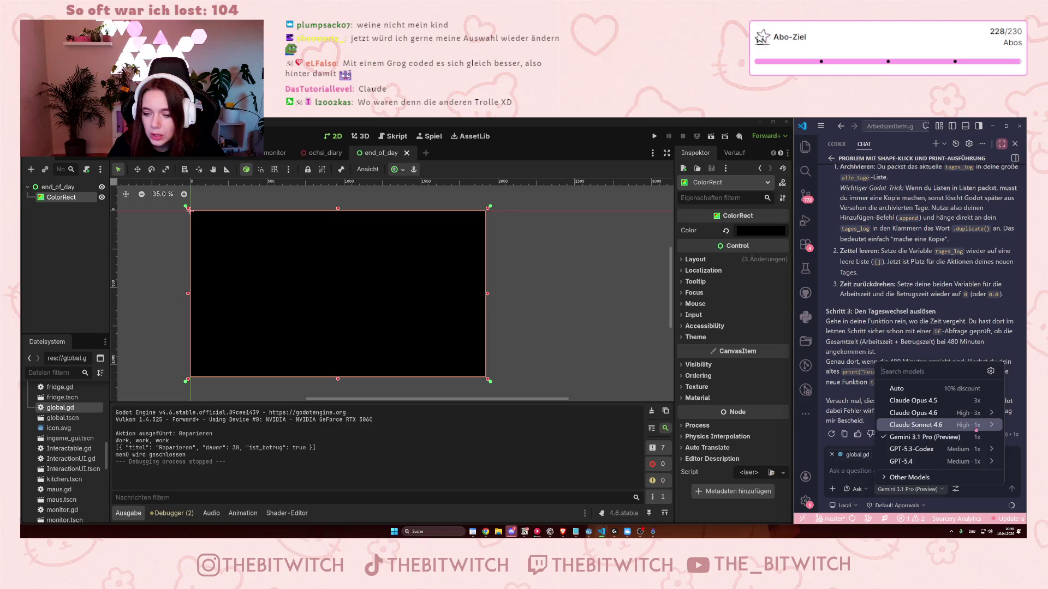
{"action": "left_click", "coordinate": [975, 430]}
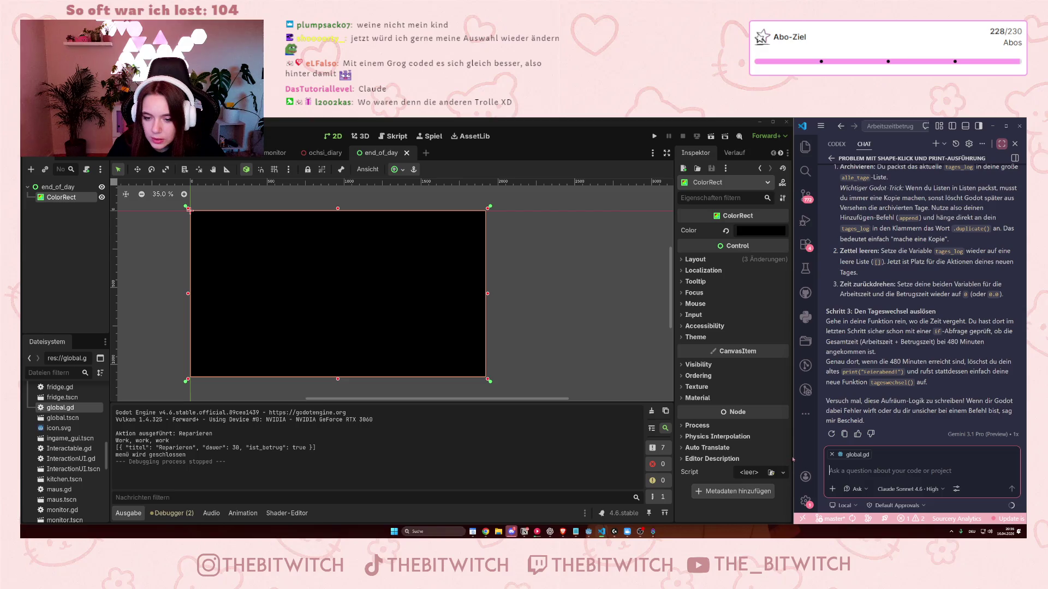
{"action": "mouse_move", "coordinate": [792, 456]}
{"action": "left_mouse_down"}
{"action": "mouse_move", "coordinate": [727, 424]}
{"action": "mouse_move", "coordinate": [598, 424]}
{"action": "left_mouse_up"}
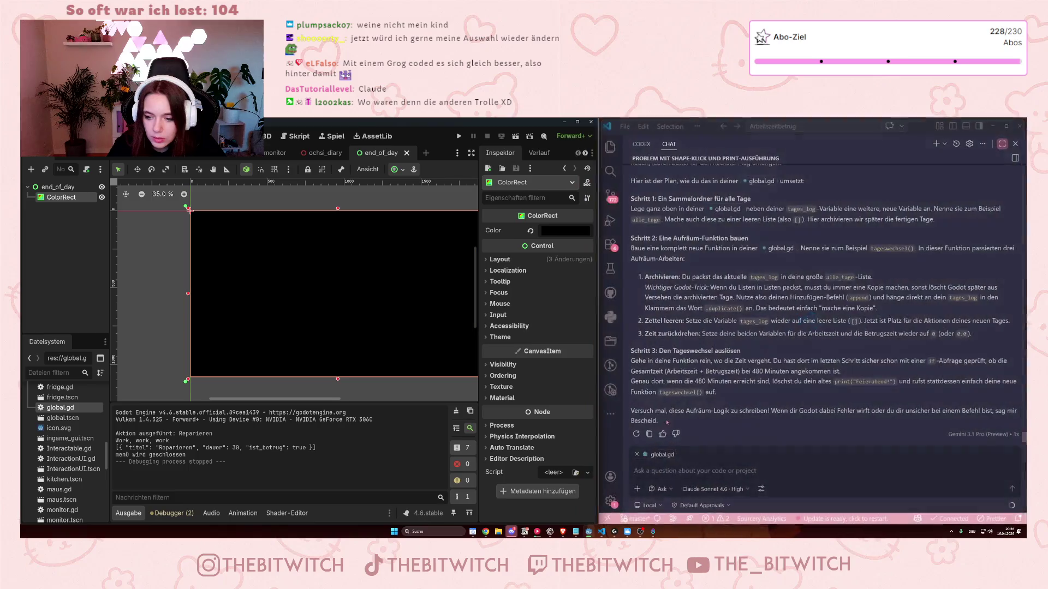
{"action": "left_click", "coordinate": [917, 519]}
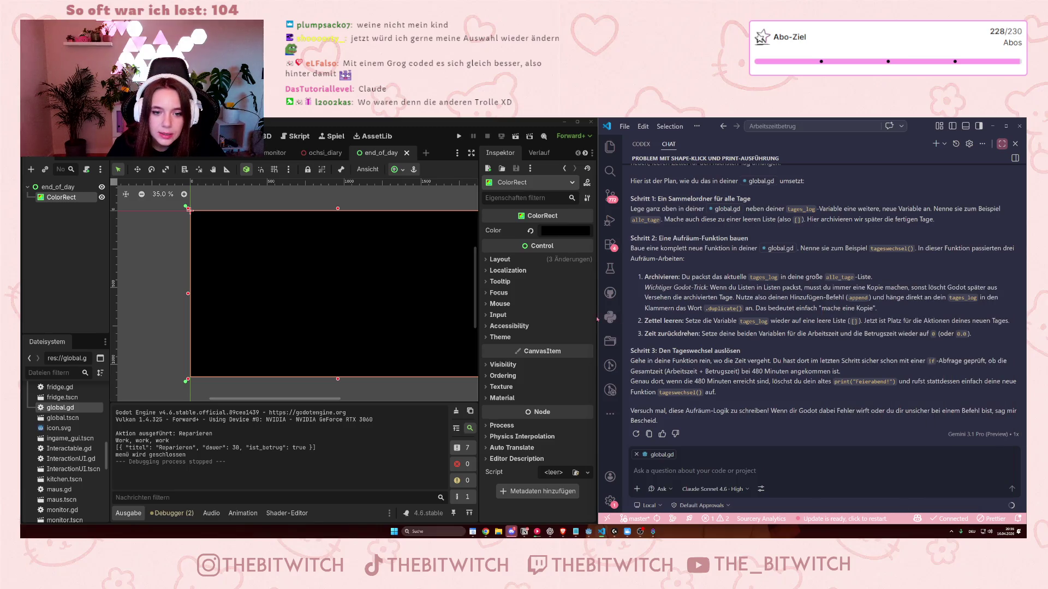
{"action": "mouse_move", "coordinate": [599, 319]}
{"action": "left_mouse_down"}
{"action": "mouse_move", "coordinate": [865, 318]}
{"action": "mouse_move", "coordinate": [806, 318]}
{"action": "left_mouse_up"}
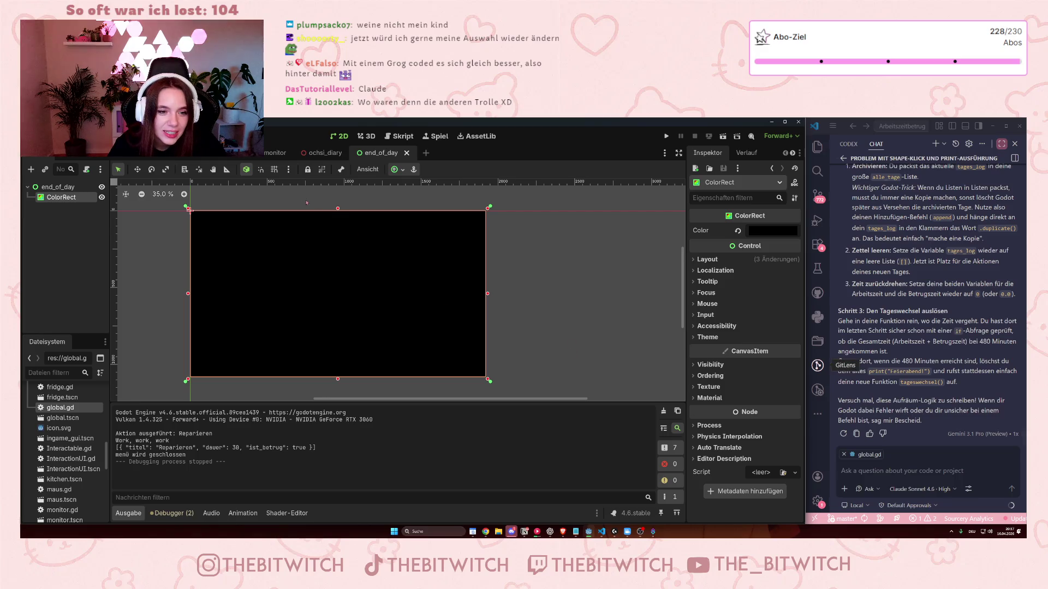
Send Copilot a German request for an end_of_day daily-statistics screen that restarts the day when dismissed.
{"action": "left_click", "coordinate": [901, 461]}
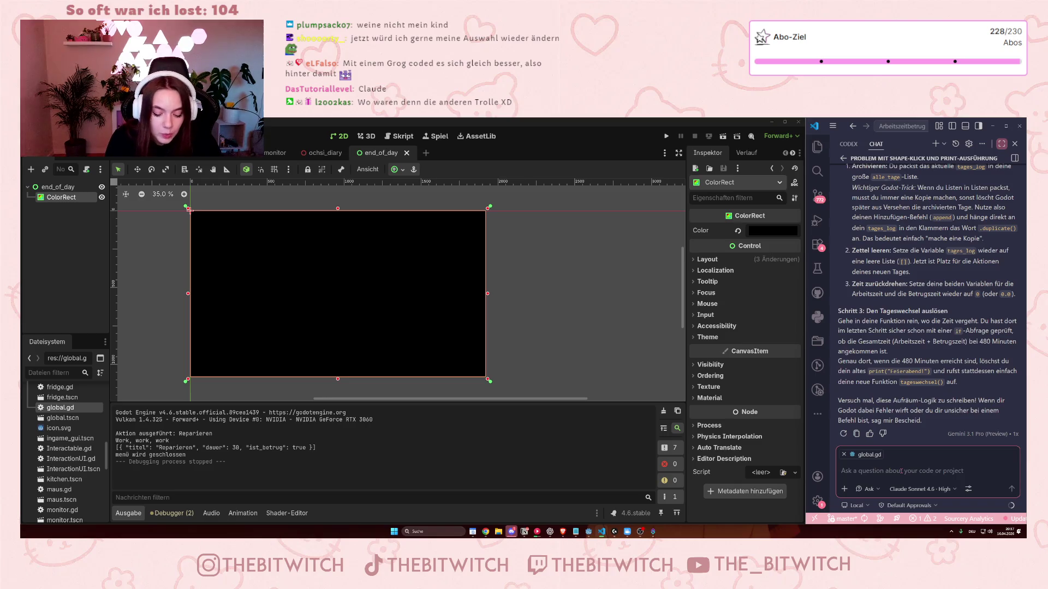
{"action": "type", "text": "Die Logi"}
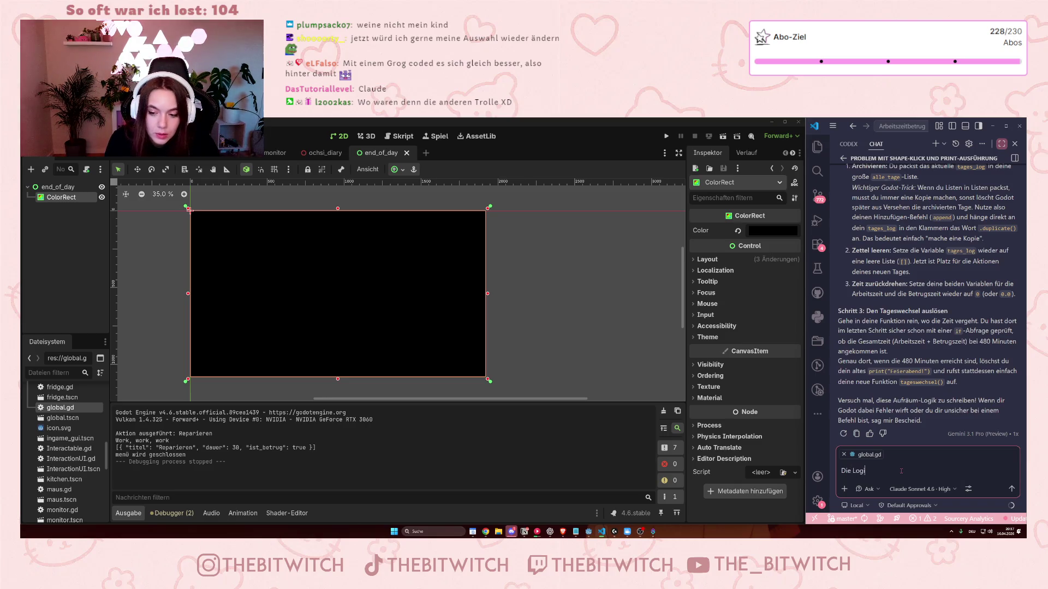
{"action": "type", "text": "k dafür ist "}
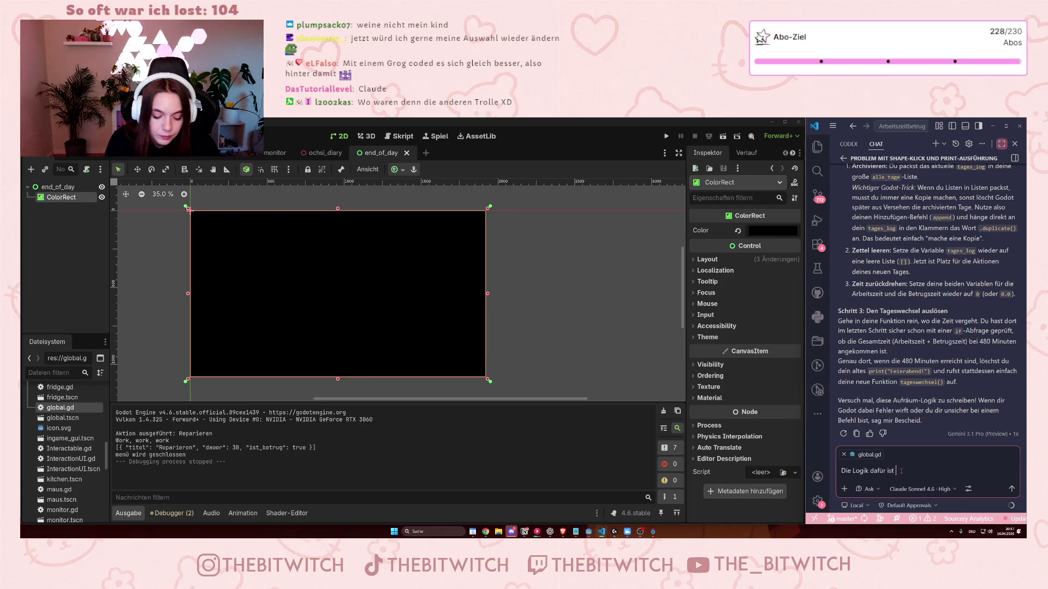
{"action": "type", "text": "felrtig, jetzt w"}
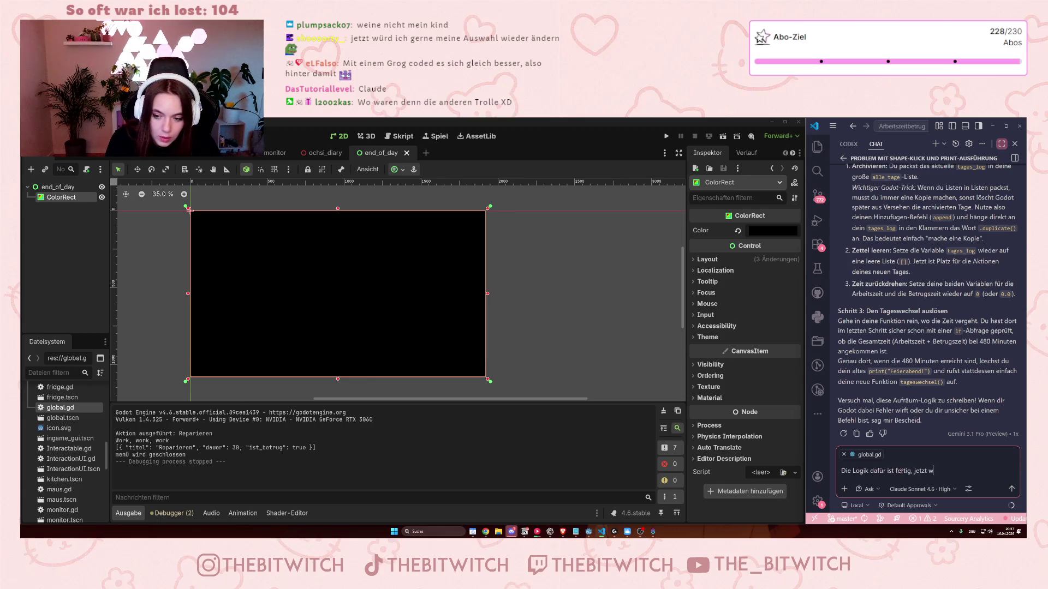
{"action": "type", "text": "ürde ich"}
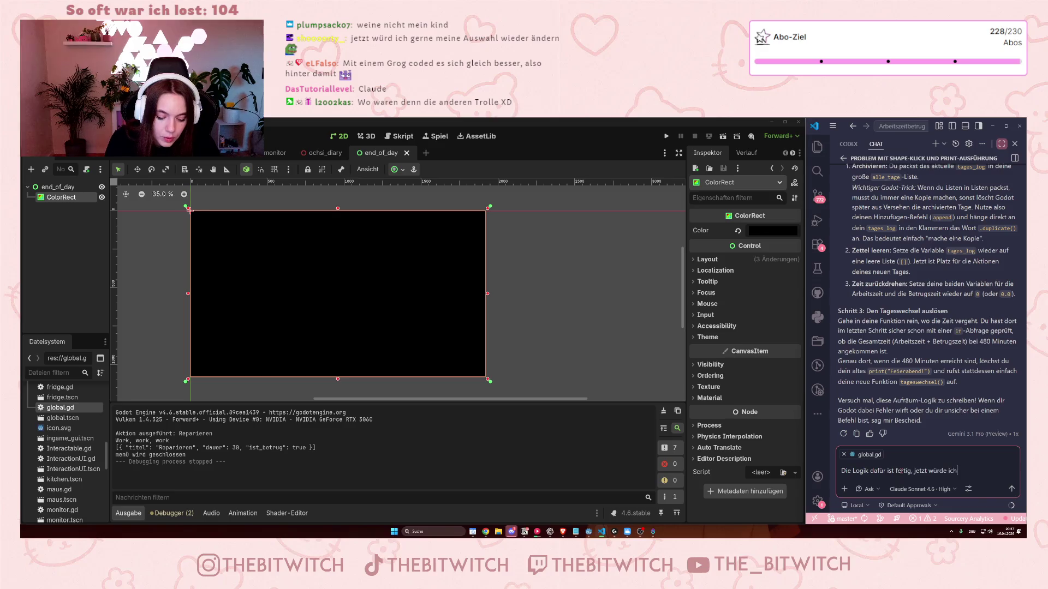
{"action": "type", "text": " gerne nach jedem "}
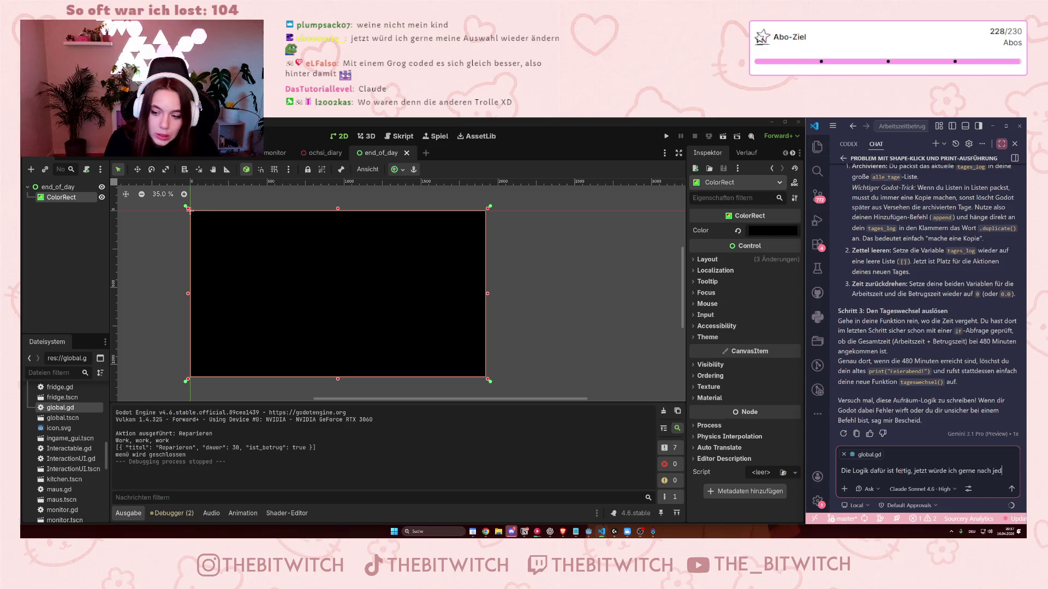
{"action": "type", "text": "Tages"}
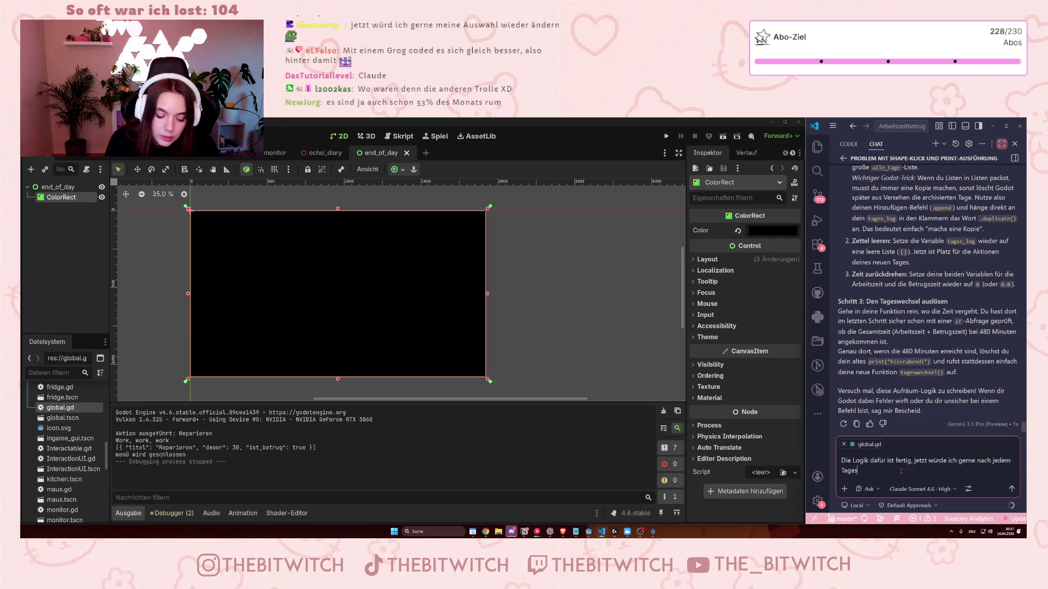
{"action": "type", "text": "wechsel den screen für end_of_day einblenden"}
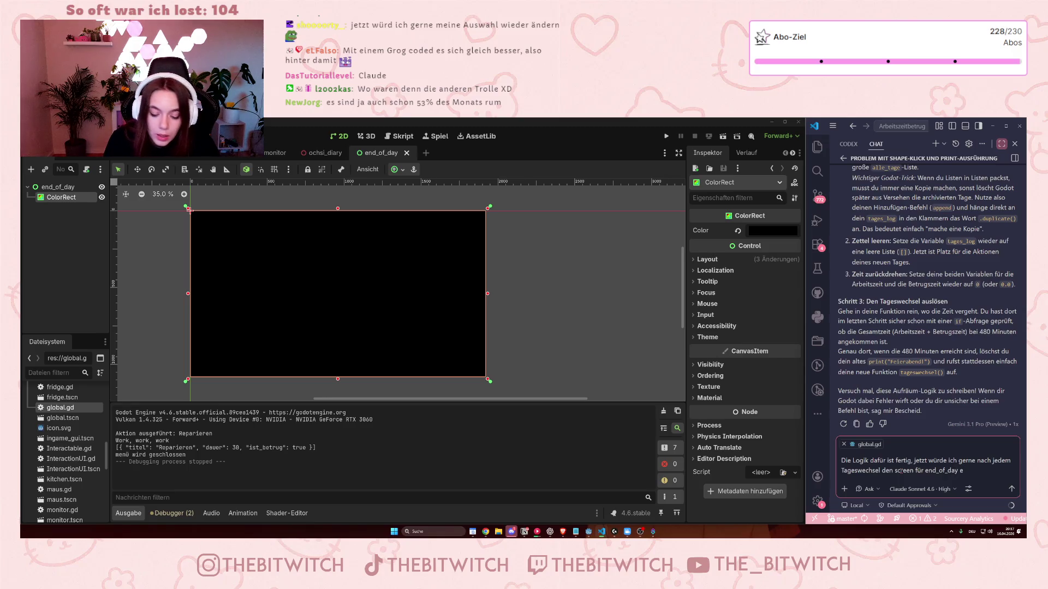
{"action": "type", "text": " und"}
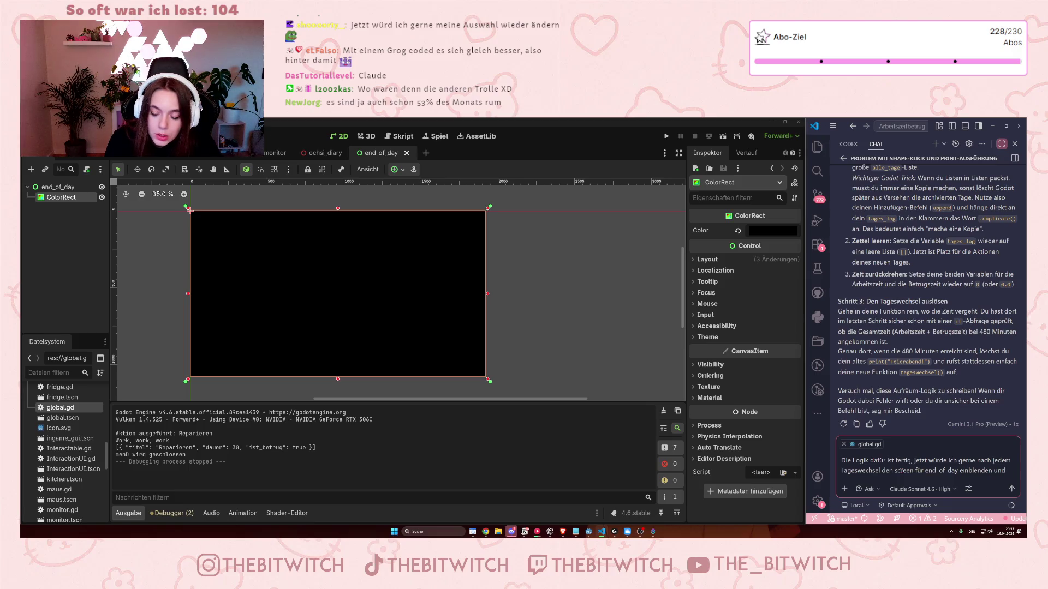
{"action": "key", "text": "BackSpace"}
{"action": "key", "text": "BackSpace"}
{"action": "key", "text": "BackSpace"}
{"action": "key", "text": "BackSpace"}
{"action": "type", "text": ", wo s"}
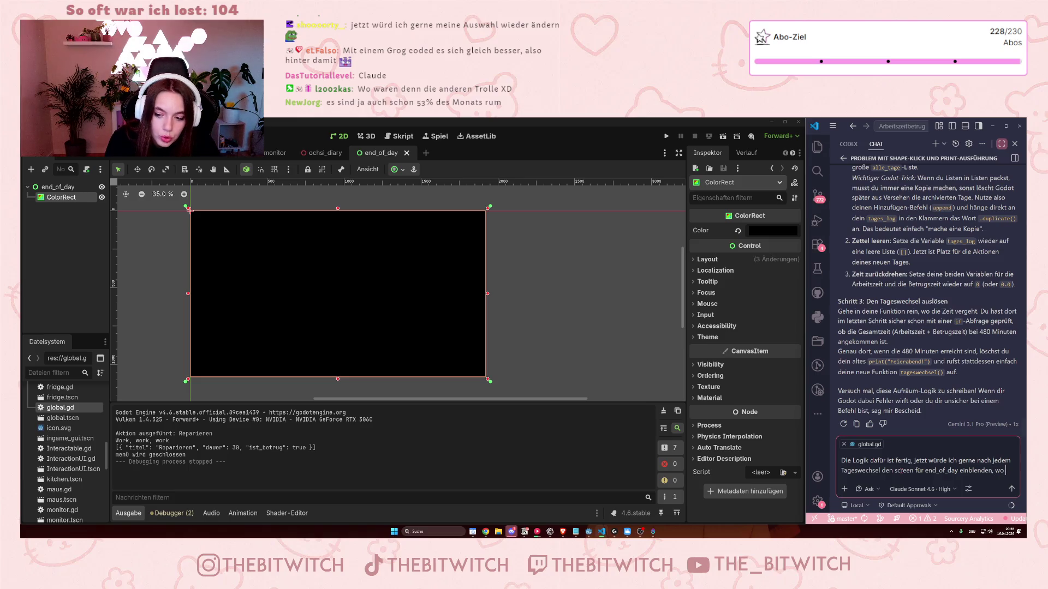
{"action": "key", "text": "BackSpace"}
{"action": "type", "text": "die ta"}
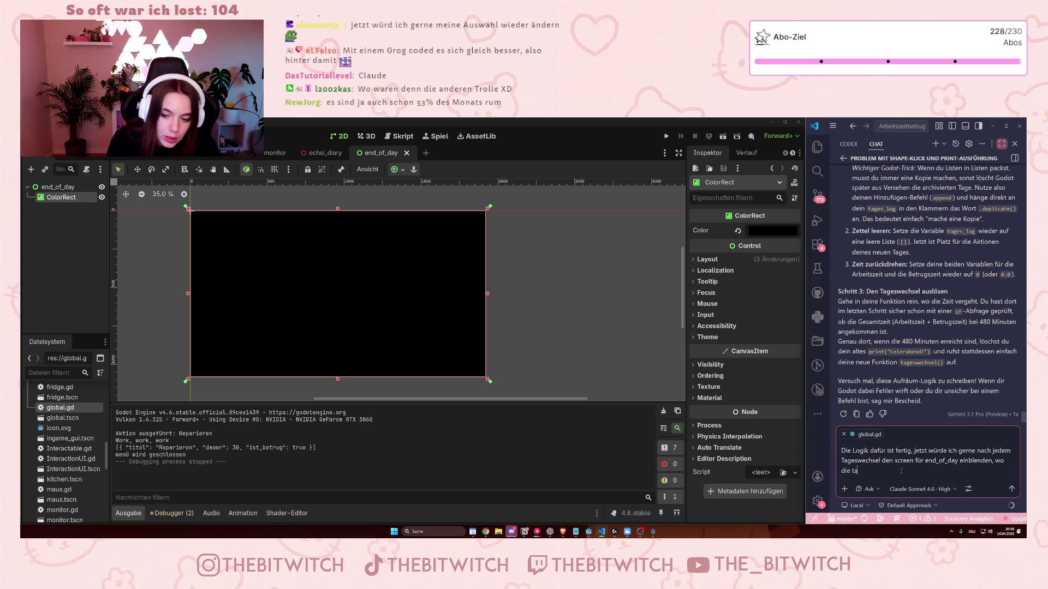
{"action": "type", "text": "gesstatis"}
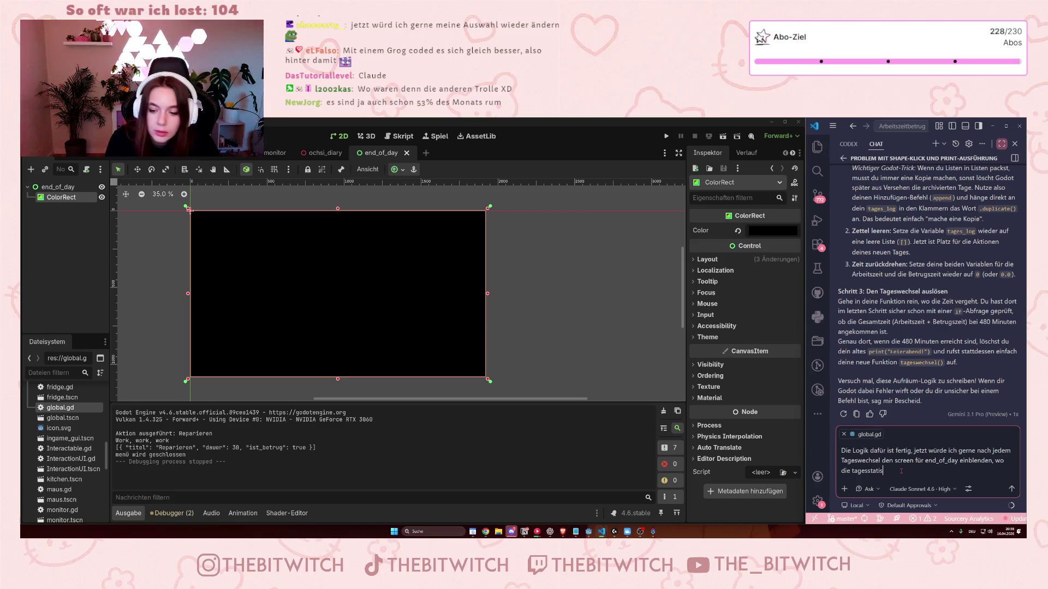
{"action": "type", "text": "tiken stehe"}
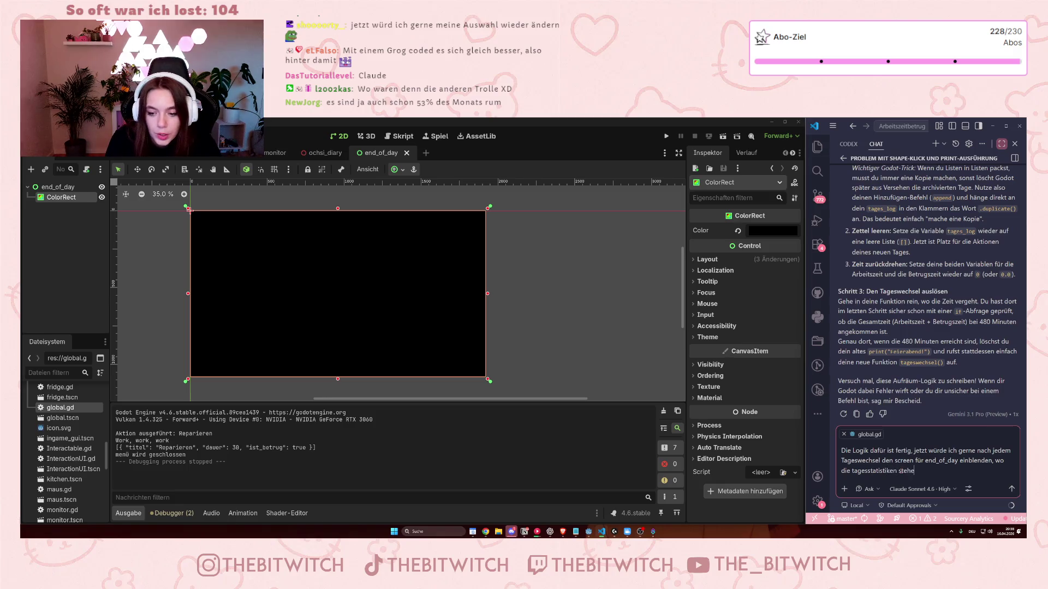
{"action": "type", "text": "n und wenn man diese wegklickt"}
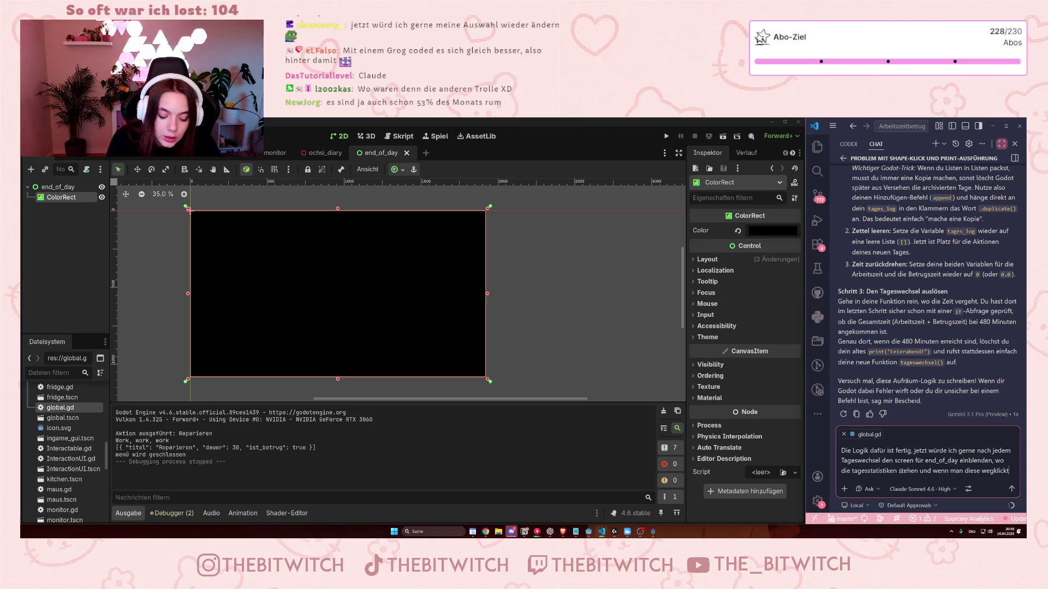
{"action": "type", "text": "star"}
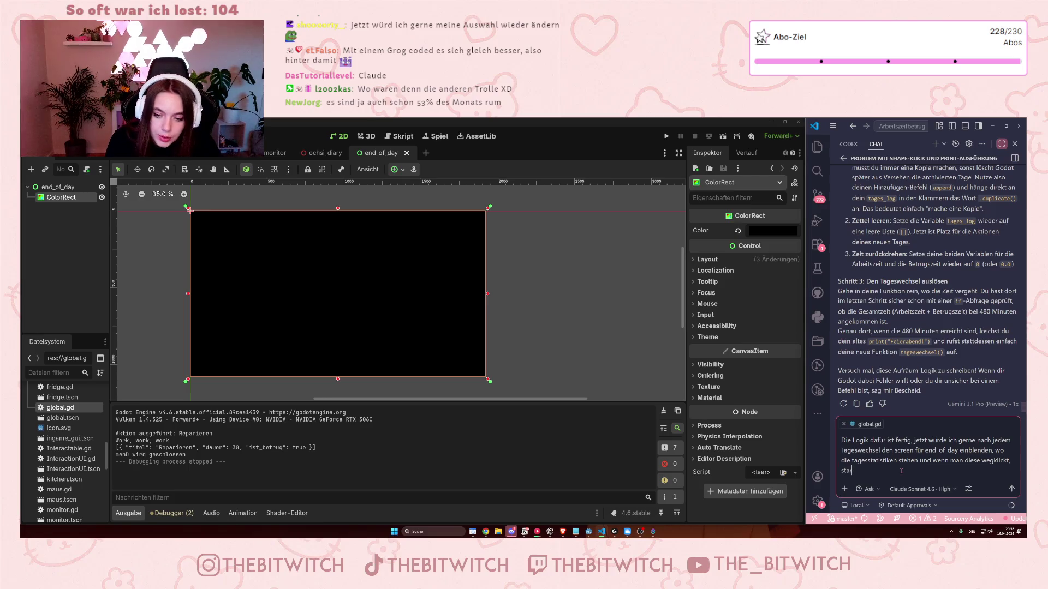
{"action": "type", "text": "tet man den tag wieder bei derersten start"}
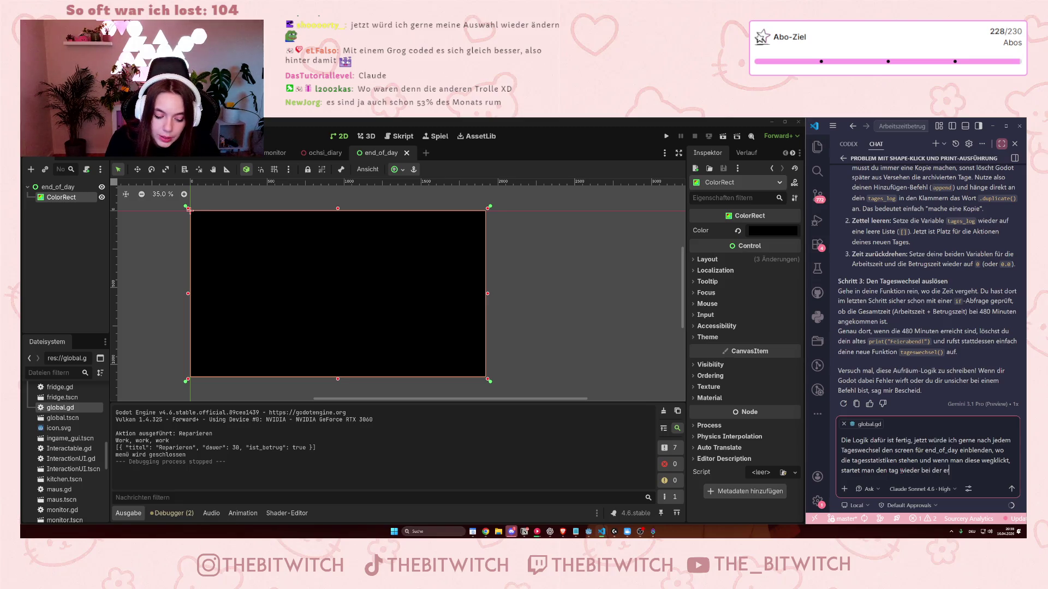
{"action": "type", "text": "position"}
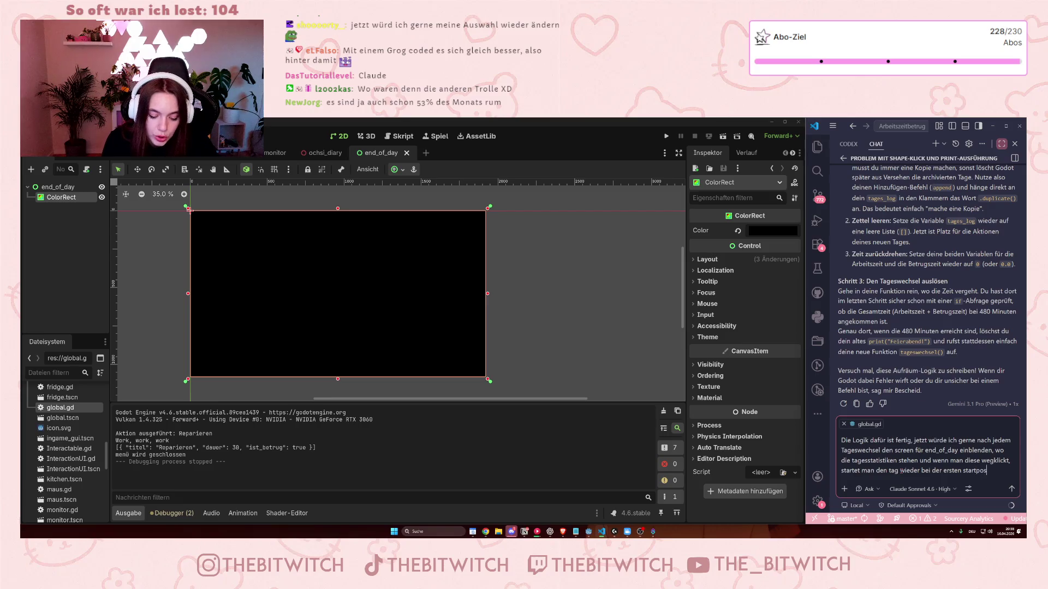
{"action": "key", "text": "Return"}
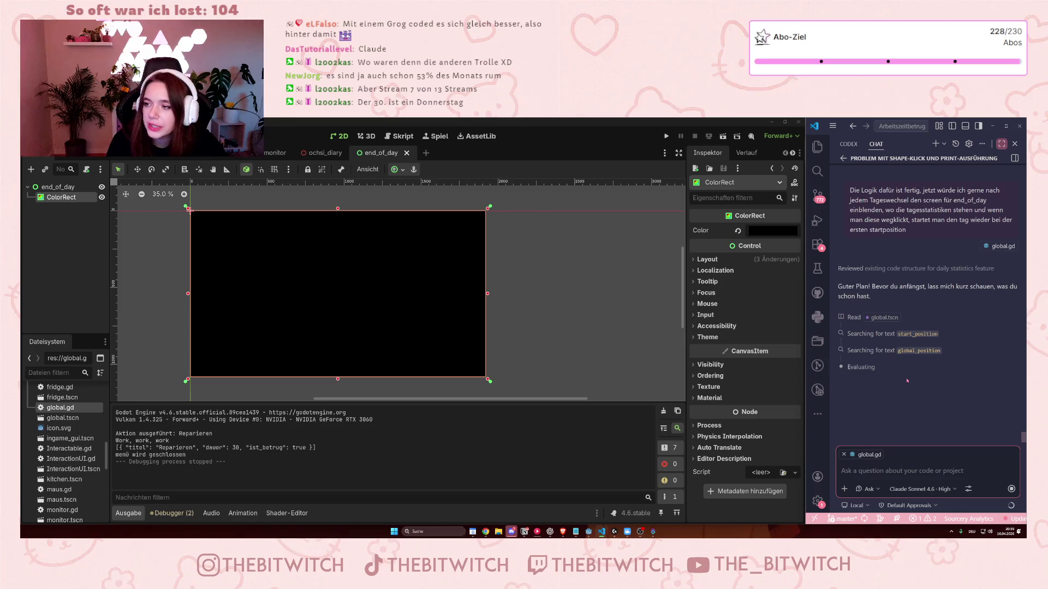
Click into the Godot editor while Copilot searches for start_position and global_position.
{"action": "left_click", "coordinate": [189, 210]}
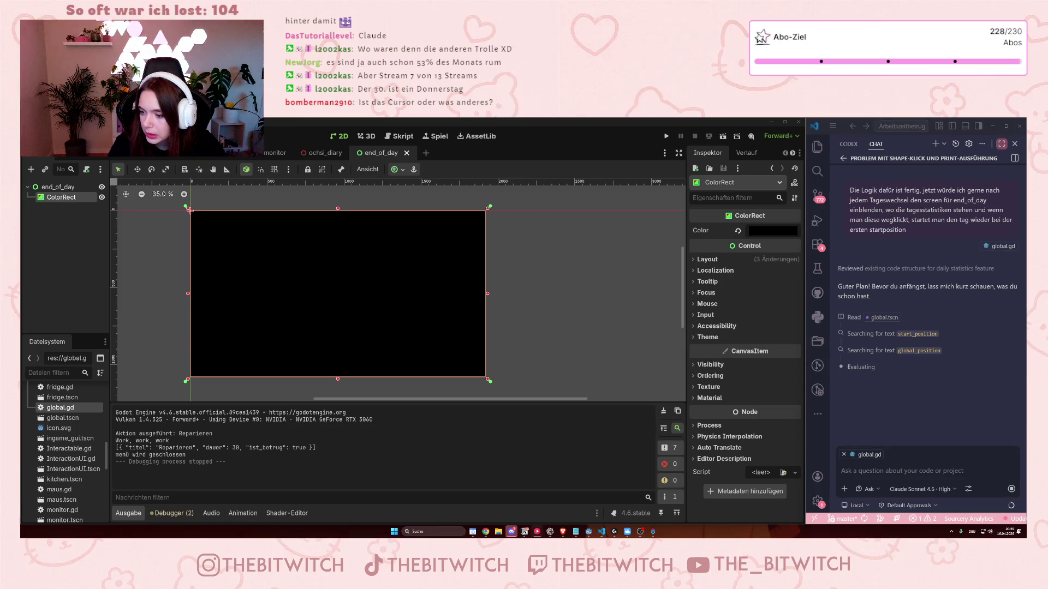
Return focus to the Copilot chat while Claude reads end_of_day.tscn and player.gd.
{"action": "key", "text": "alt+Tab"}
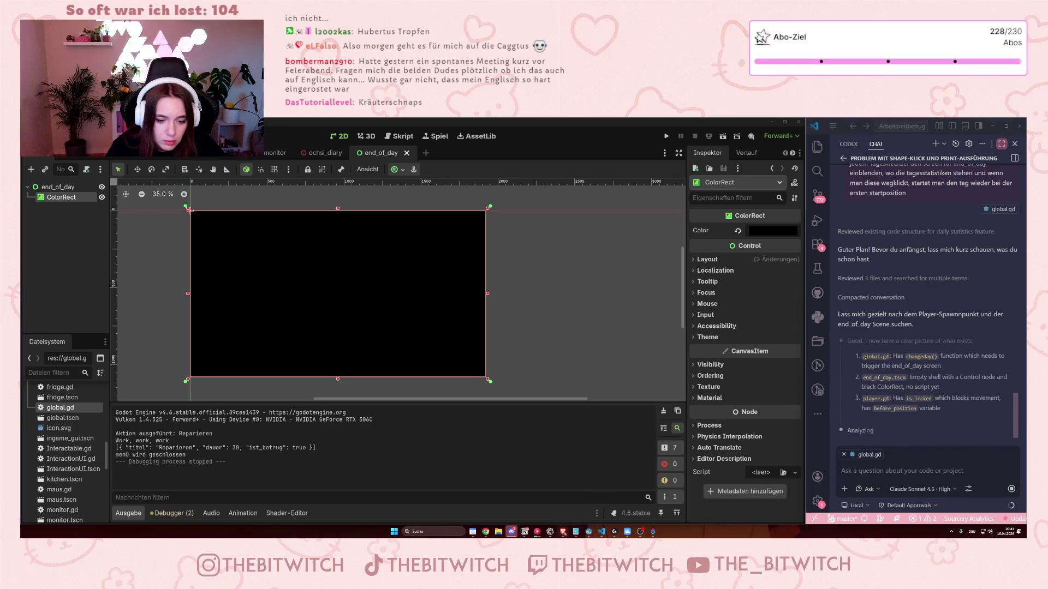
Search 'caggtus' in a new Brave tab and check its Leipzig location in the results.
{"action": "key", "text": "alt+Tab"}
{"action": "left_click", "coordinate": [890, 123]}
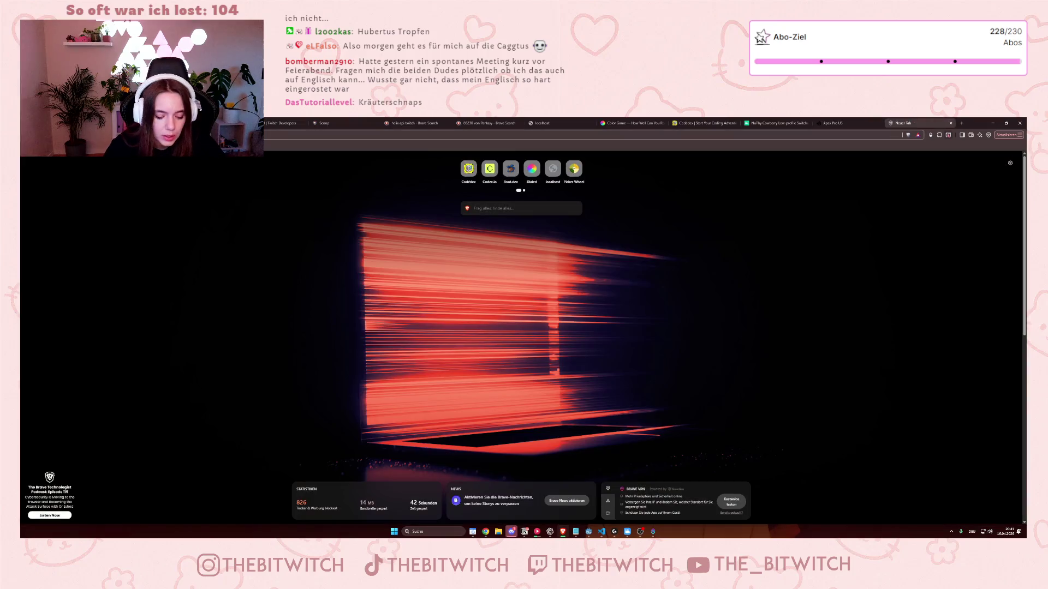
{"action": "type", "text": "caggtus"}
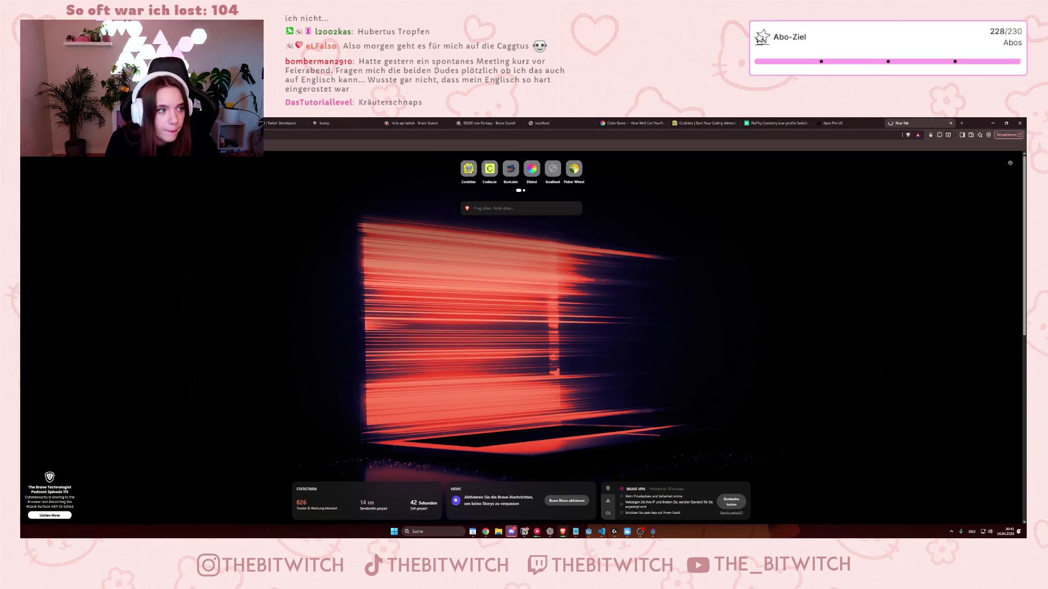
{"action": "key", "text": "Return"}
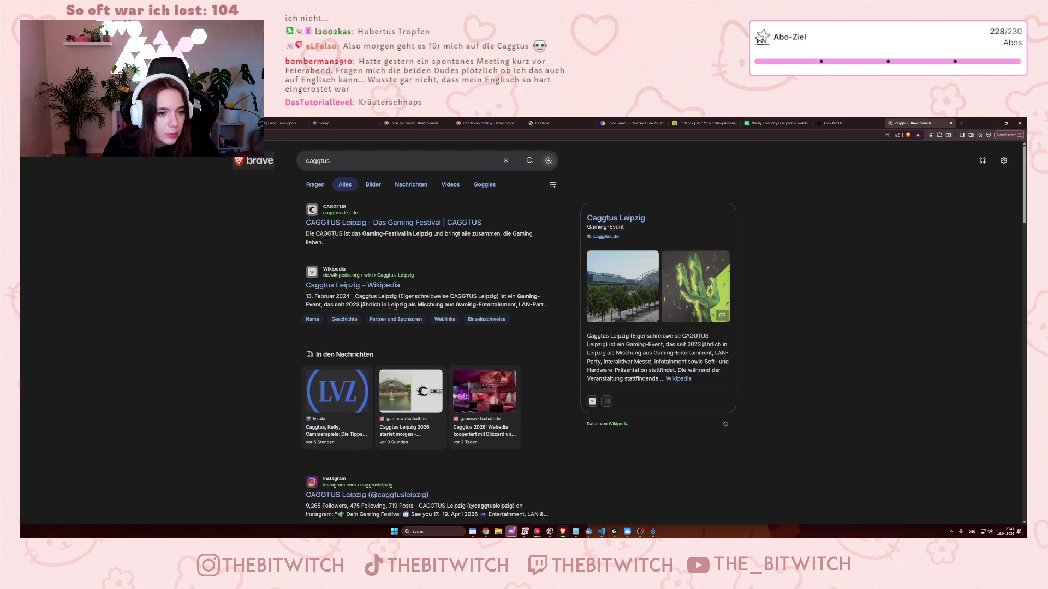
{"action": "left_click_drag", "start_coordinate": [376, 297], "coordinate": [416, 298]}
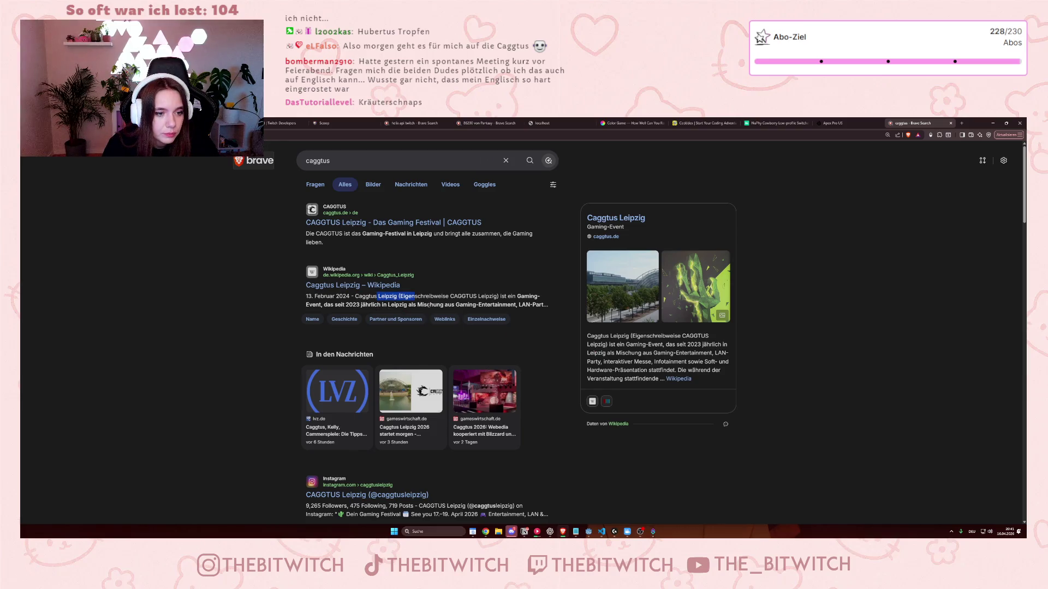
{"action": "left_click", "coordinate": [439, 325]}
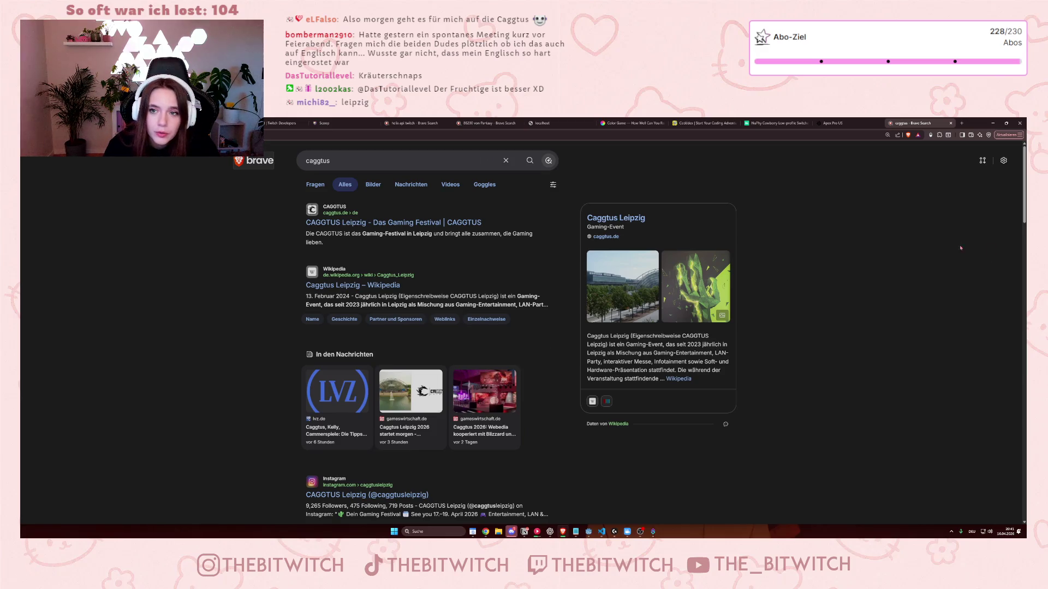
{"action": "scroll", "coordinate": [872, 234], "scroll_direction": "down", "scroll_amount": 1}
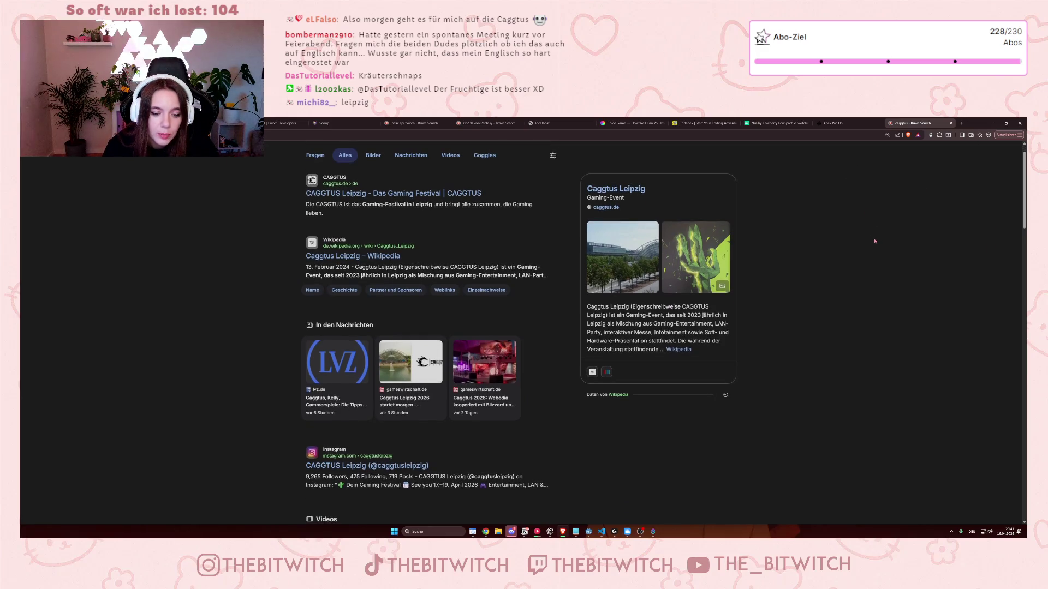
{"action": "scroll", "coordinate": [874, 240], "scroll_direction": "up", "scroll_amount": 1}
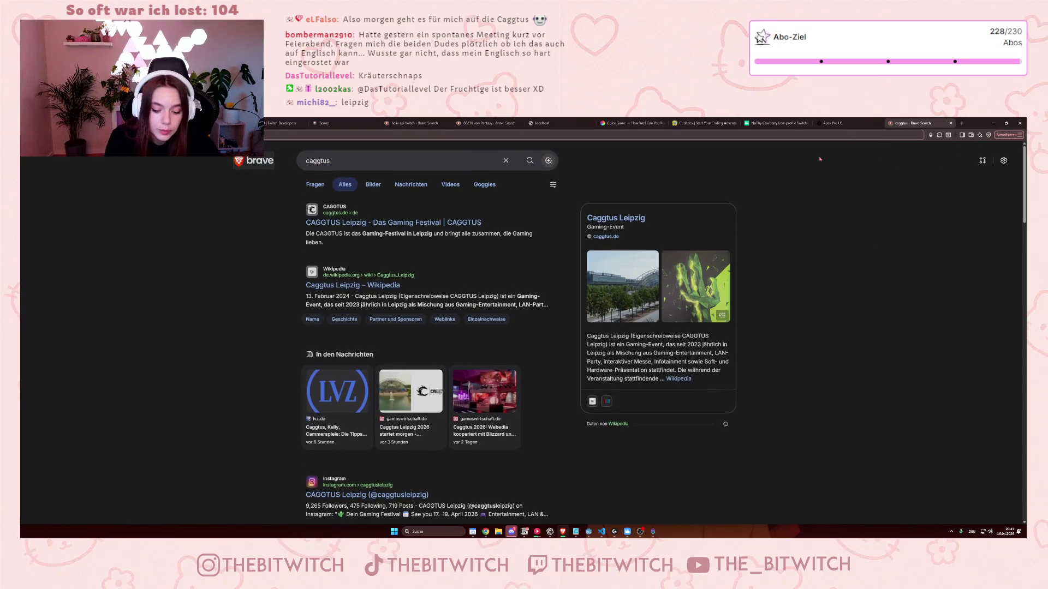
Search 'polaris', visit the Polaris Germany site, and return to the results.
{"action": "type", "text": "polaris"}
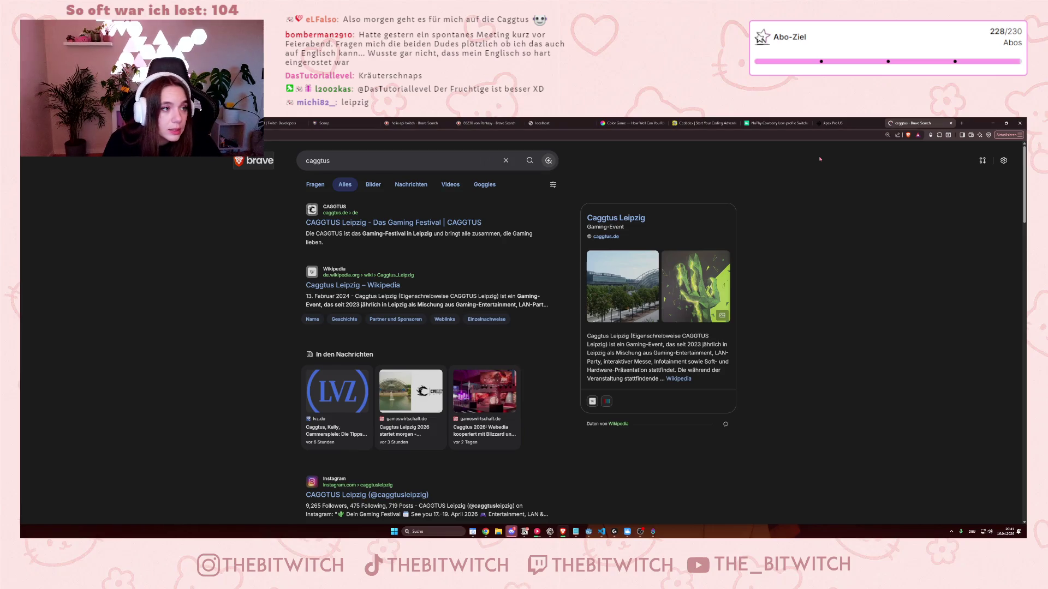
{"action": "key", "text": "Return"}
{"action": "left_click", "coordinate": [360, 292]}
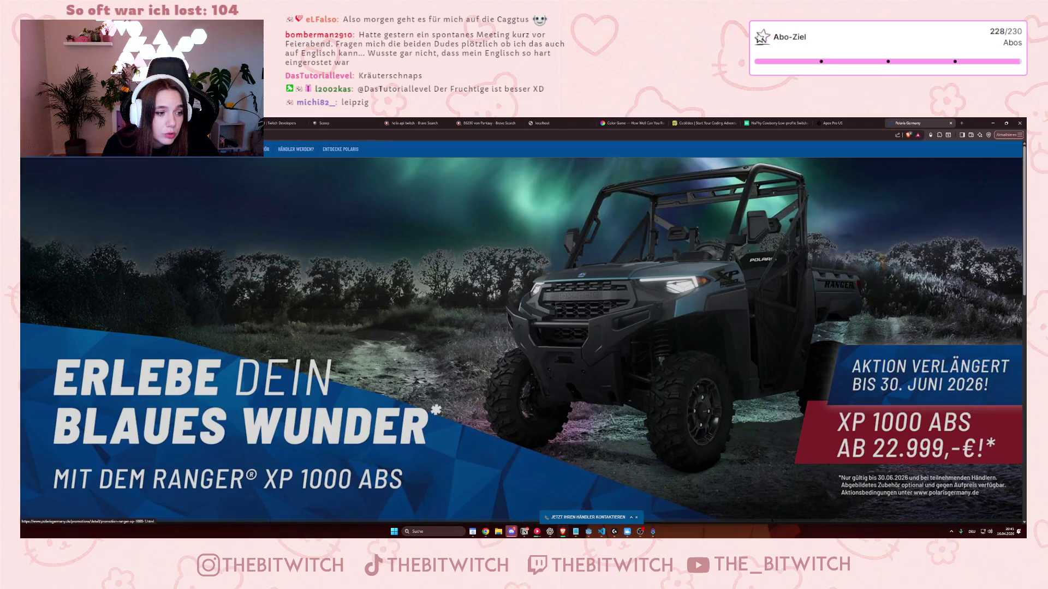
{"action": "key", "text": "alt+Left"}
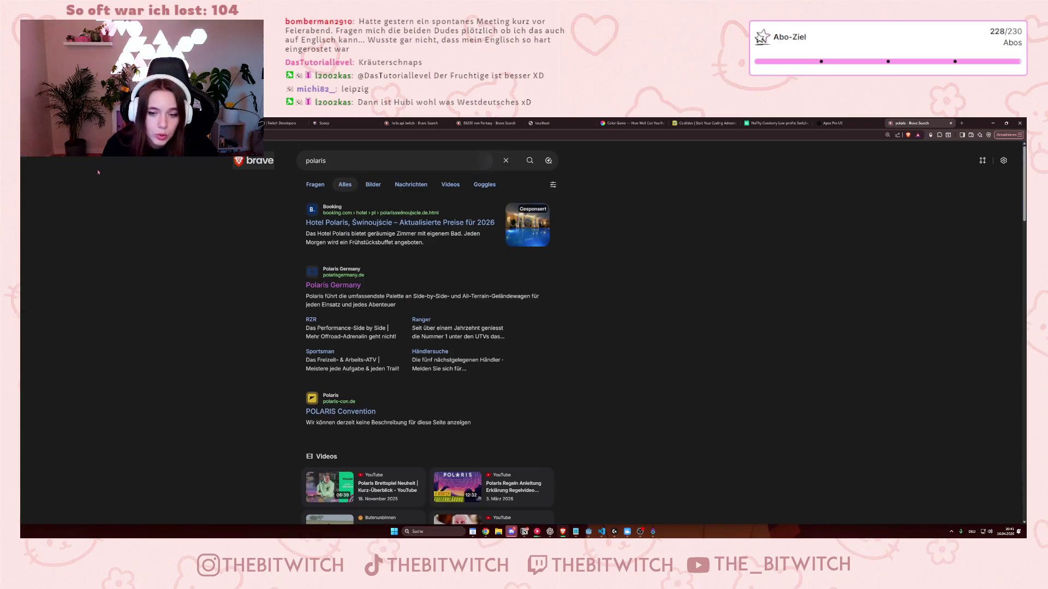
Open the POLARIS Convention site, decline all cookies, and read its October dates and welcome text.
{"action": "left_click", "coordinate": [341, 411]}
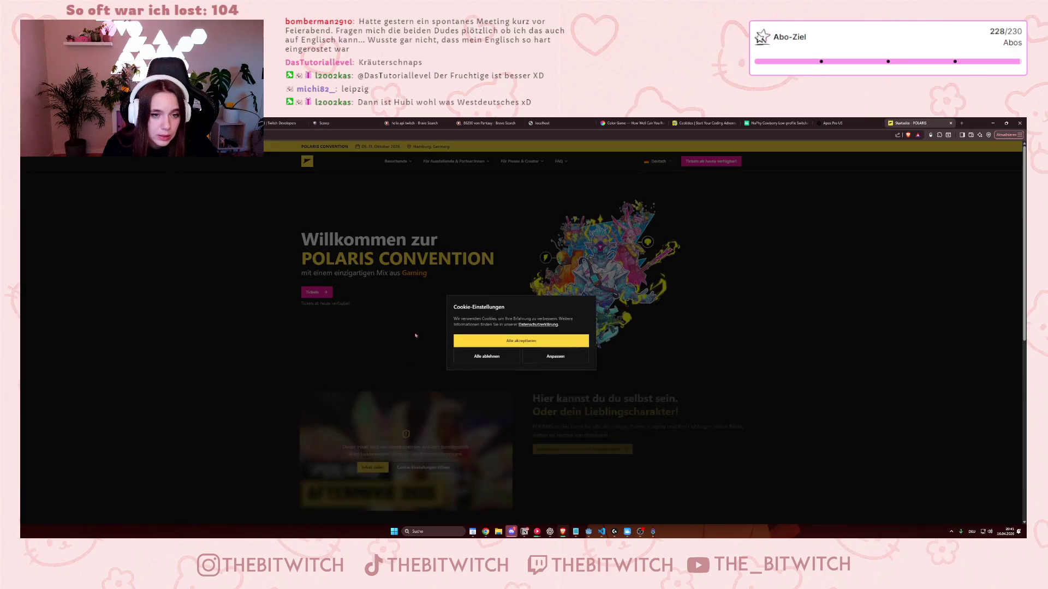
{"action": "left_click", "coordinate": [486, 355]}
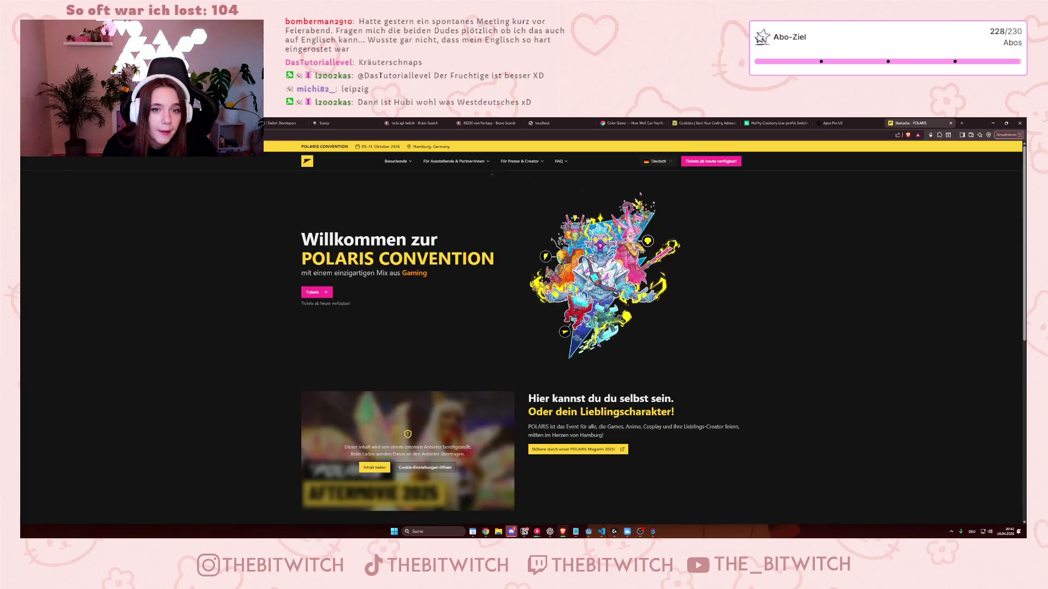
{"action": "left_click_drag", "start_coordinate": [362, 146], "coordinate": [393, 146]}
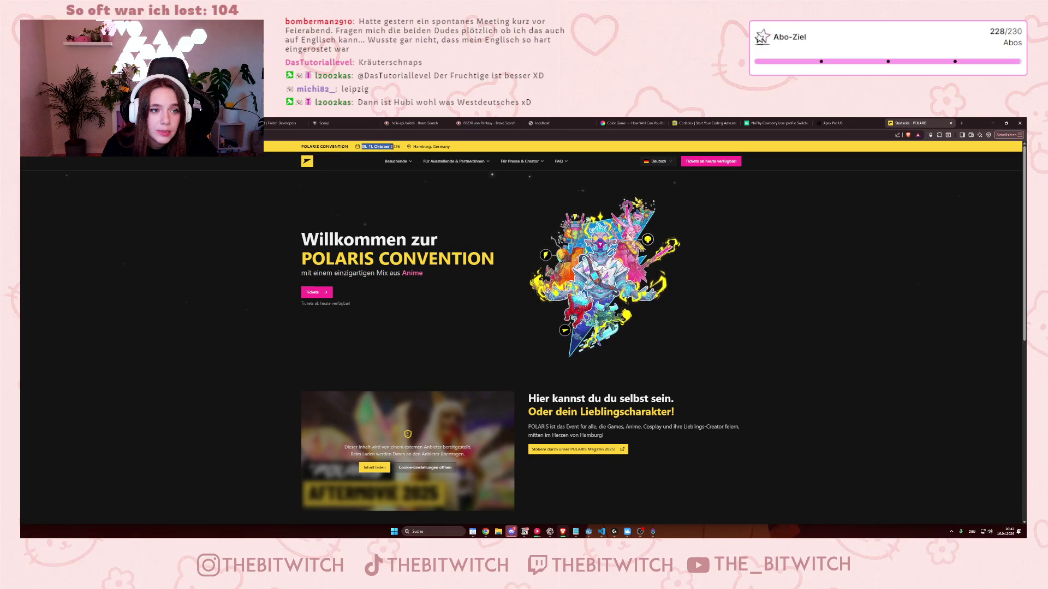
{"action": "left_click", "coordinate": [361, 146]}
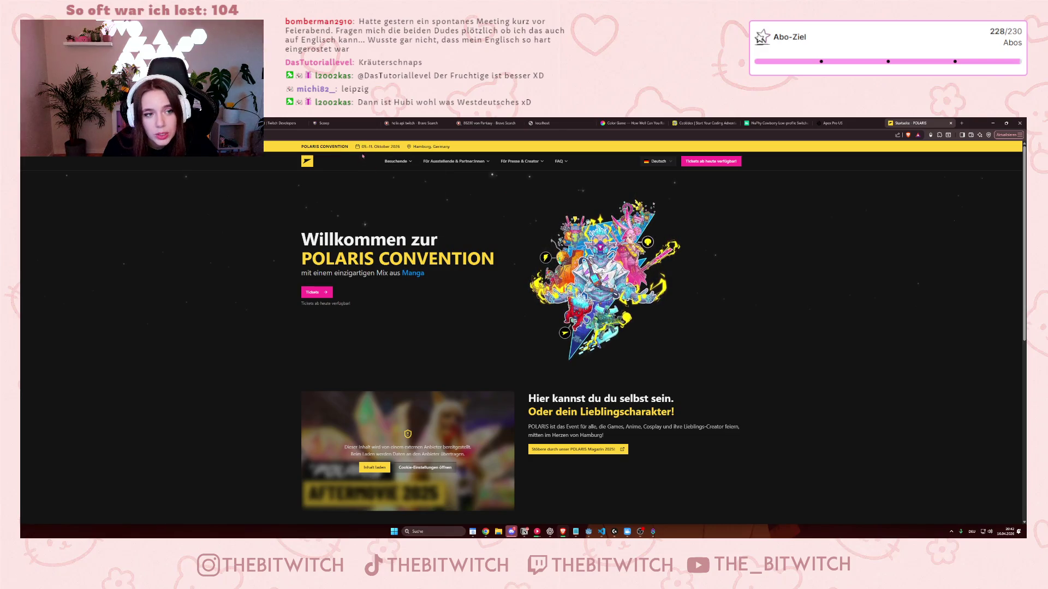
{"action": "left_click_drag", "start_coordinate": [371, 241], "coordinate": [517, 345]}
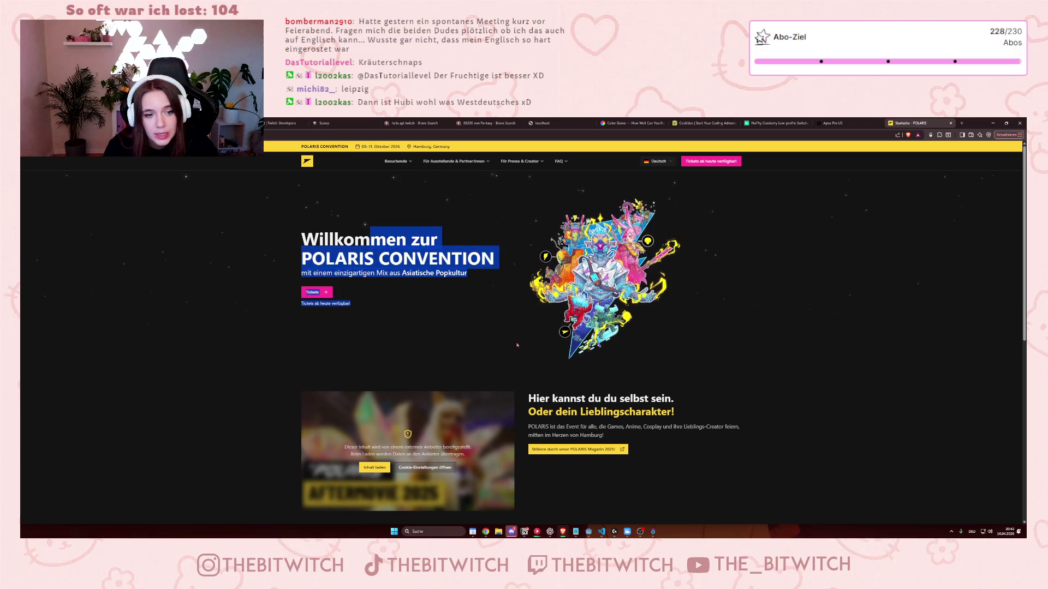
{"action": "left_click", "coordinate": [739, 265]}
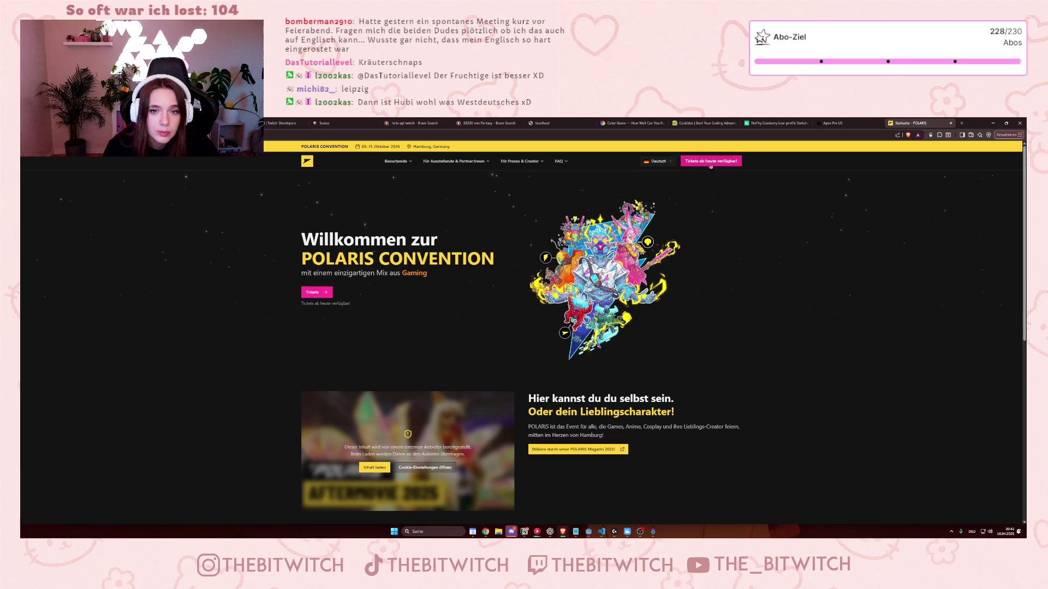
Scroll through the convention page, then minimize both Brave windows to return to the editors.
{"action": "scroll", "coordinate": [746, 350], "scroll_direction": "down", "scroll_amount": 3}
{"action": "scroll", "coordinate": [748, 349], "scroll_direction": "down", "scroll_amount": 3}
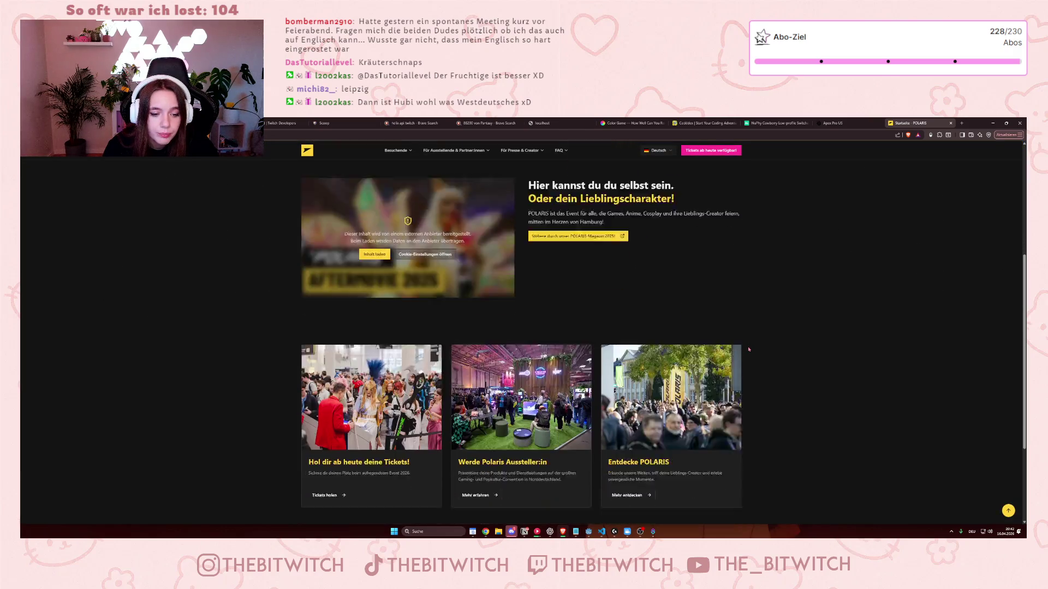
{"action": "scroll", "coordinate": [756, 341], "scroll_direction": "up", "scroll_amount": 7}
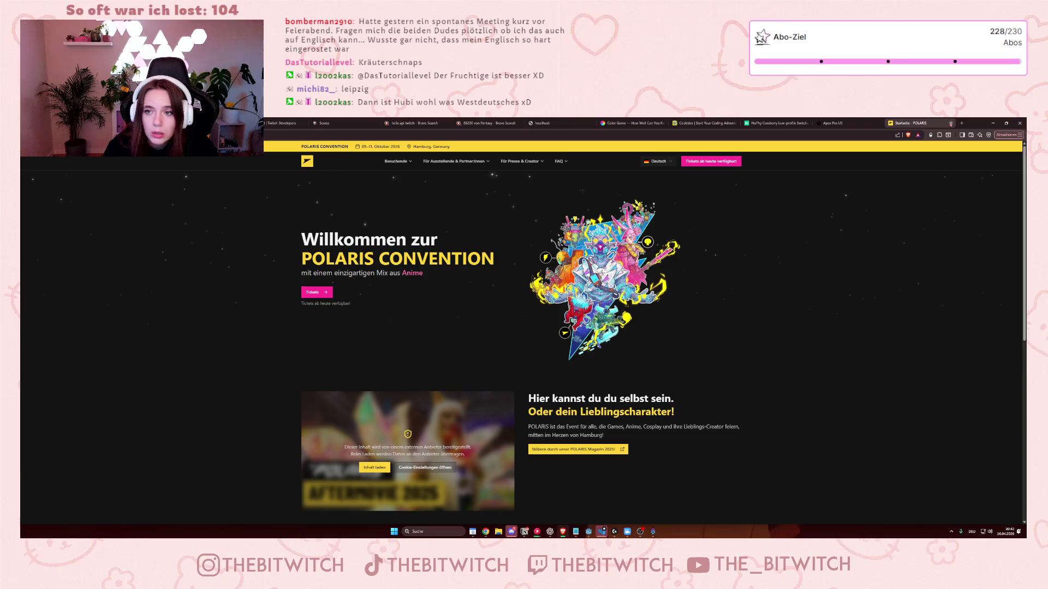
{"action": "left_click", "coordinate": [993, 123]}
{"action": "left_click", "coordinate": [993, 122]}
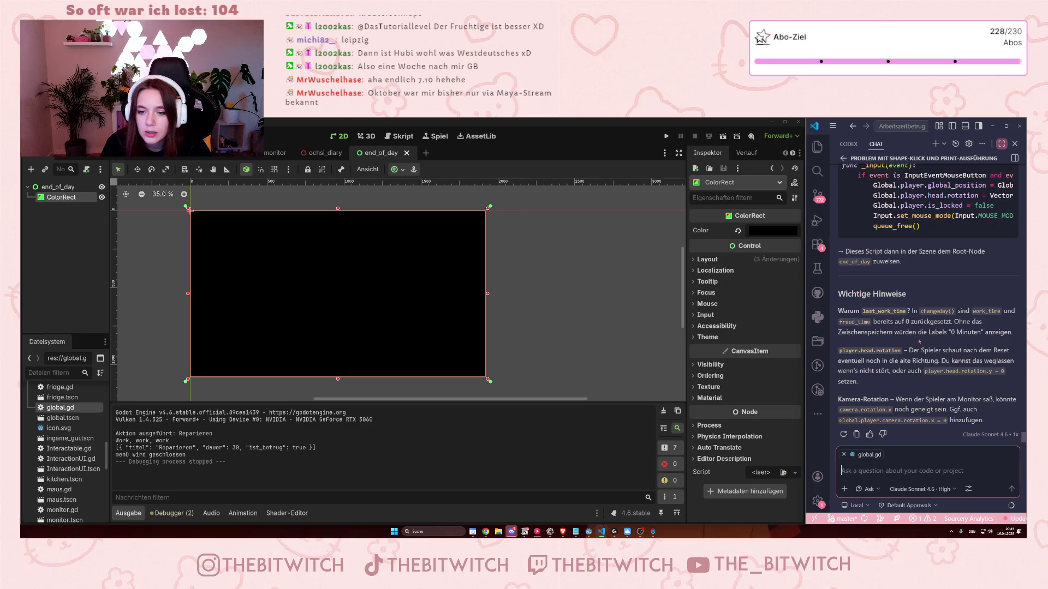
{"action": "scroll", "coordinate": [919, 343], "scroll_direction": "up", "scroll_amount": 10}
{"action": "scroll", "coordinate": [915, 341], "scroll_direction": "up", "scroll_amount": 10}
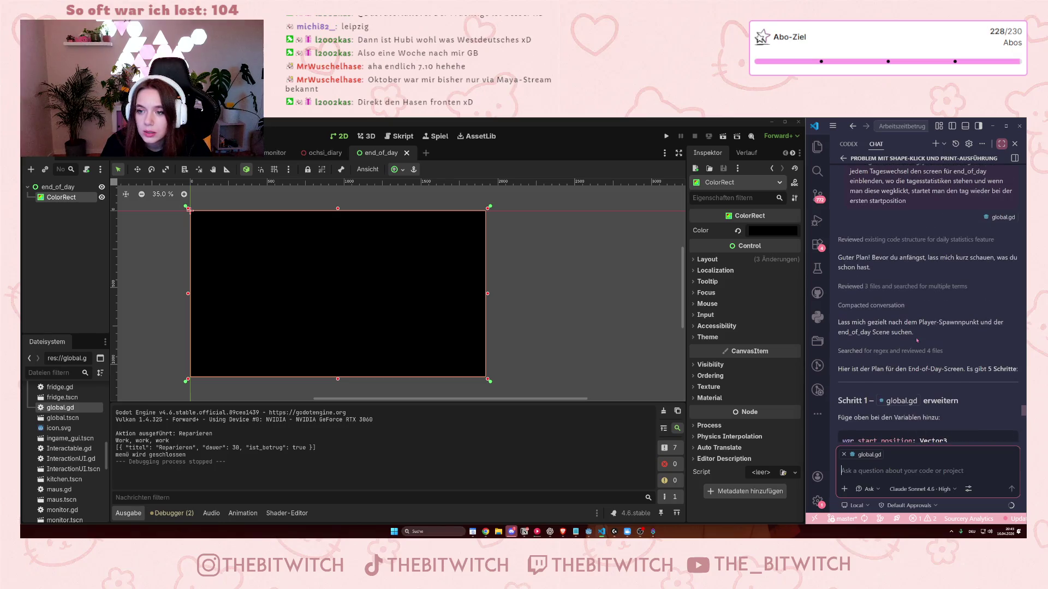
{"action": "scroll", "coordinate": [916, 340], "scroll_direction": "down", "scroll_amount": 2}
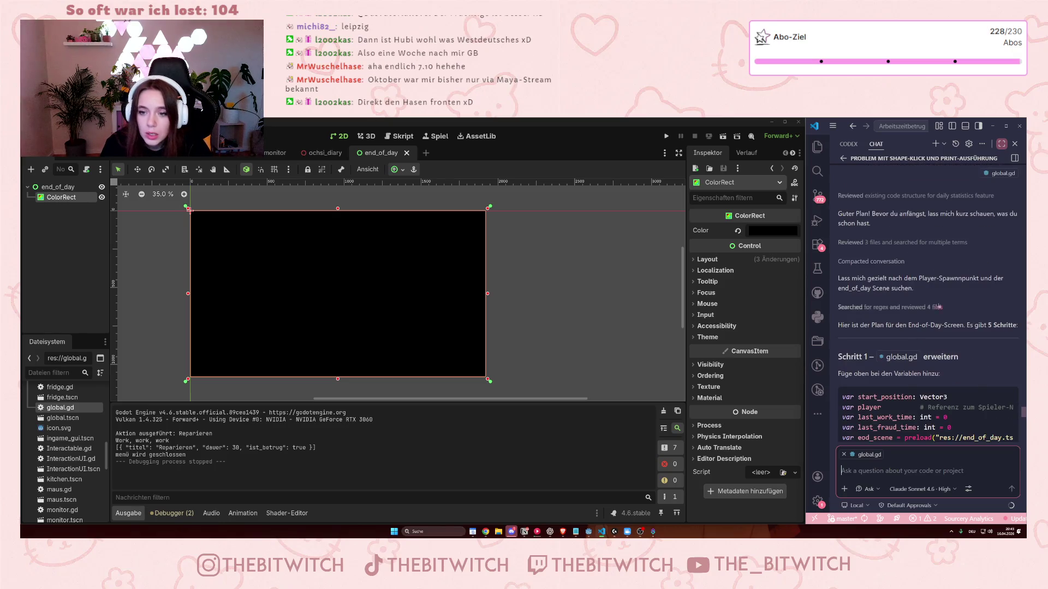
{"action": "scroll", "coordinate": [930, 311], "scroll_direction": "down", "scroll_amount": 1}
{"action": "scroll", "coordinate": [932, 305], "scroll_direction": "up", "scroll_amount": 3}
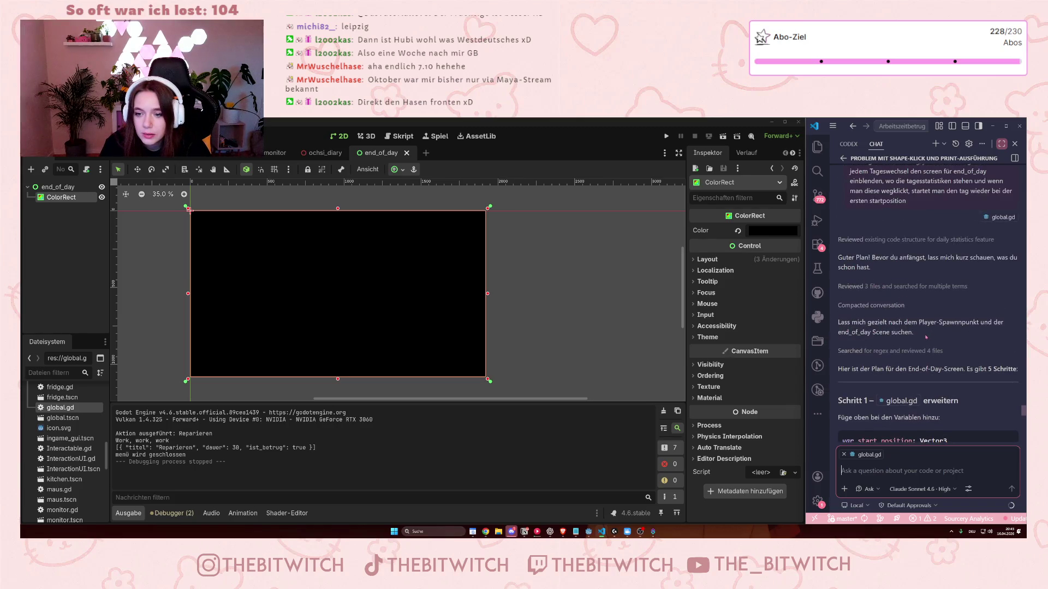
{"action": "scroll", "coordinate": [927, 336], "scroll_direction": "down", "scroll_amount": 2}
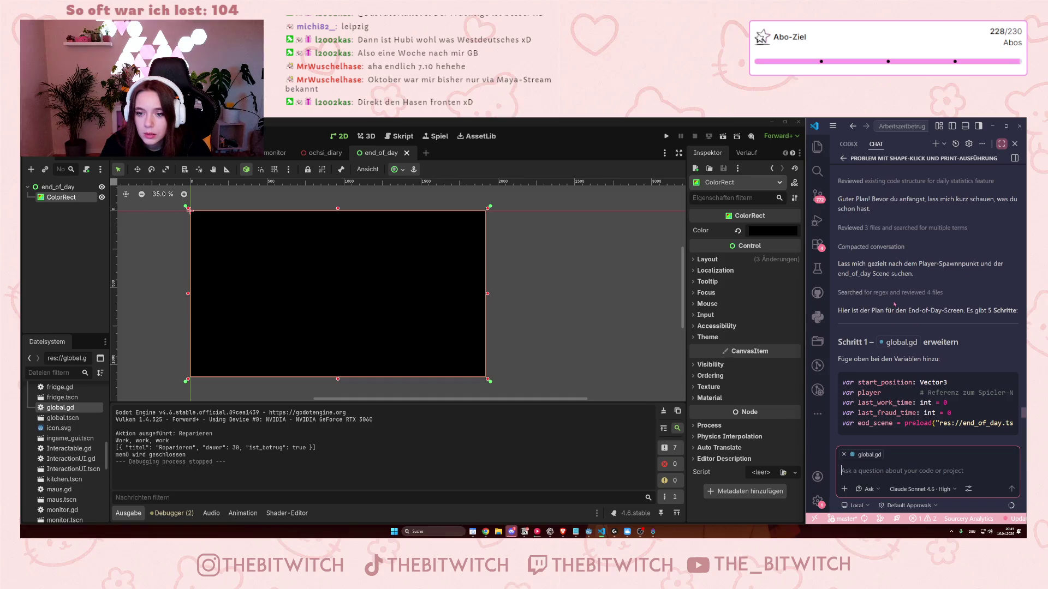
{"action": "scroll", "coordinate": [964, 316], "scroll_direction": "down", "scroll_amount": 2}
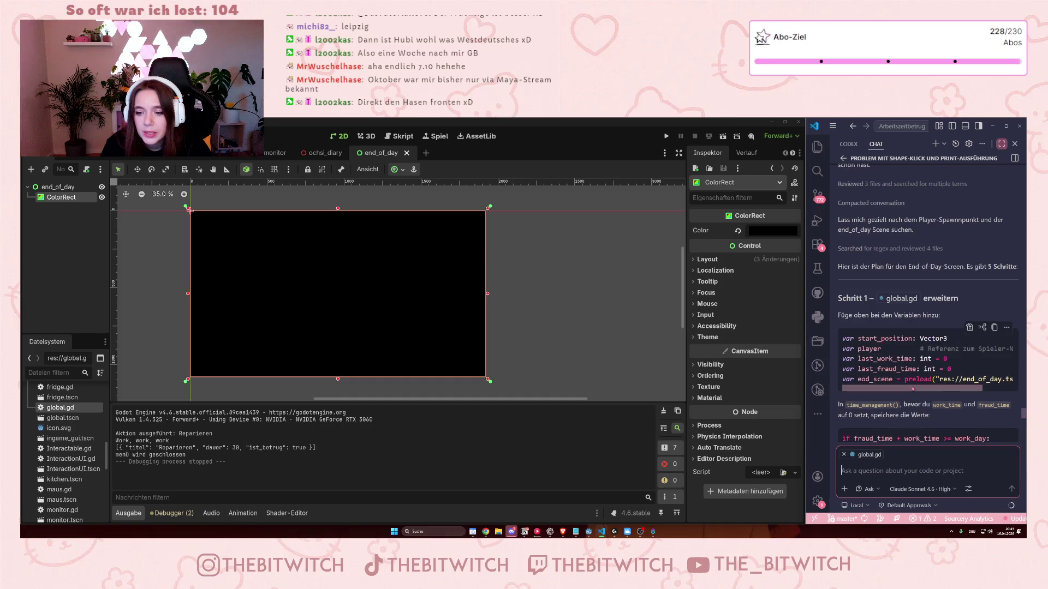
{"action": "scroll", "coordinate": [871, 349], "scroll_direction": "down", "scroll_amount": 3}
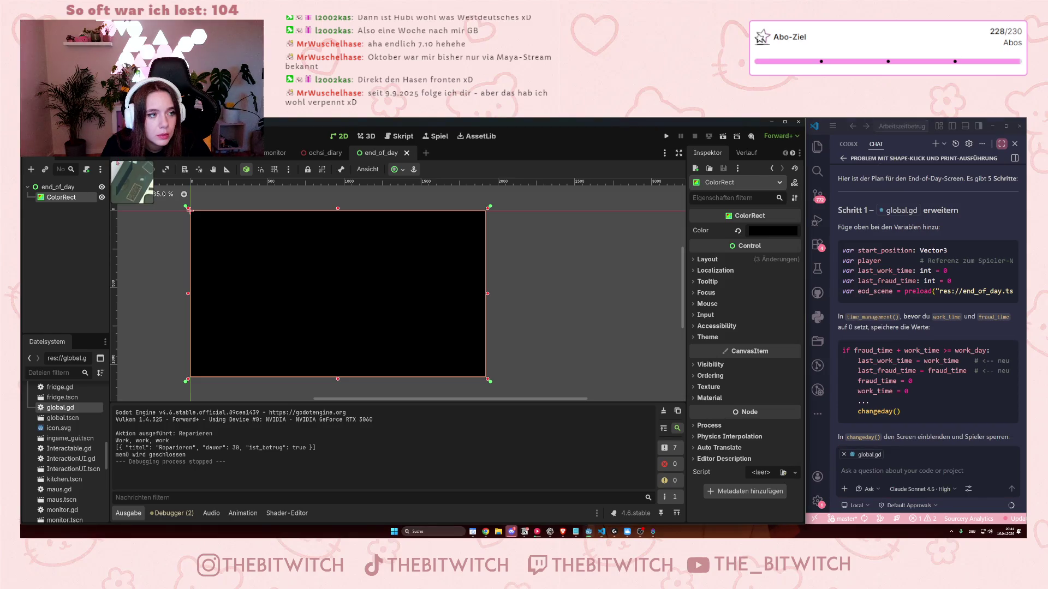
From the office scene, open global.gd in the Script workspace to edit it.
{"action": "left_click", "coordinate": [134, 153]}
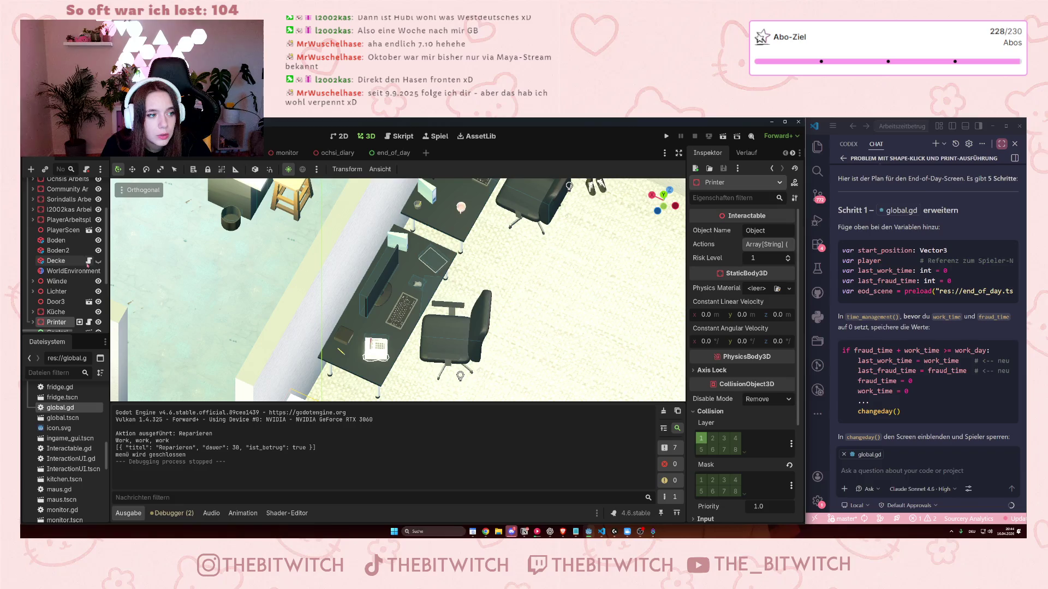
{"action": "left_click", "coordinate": [89, 260]}
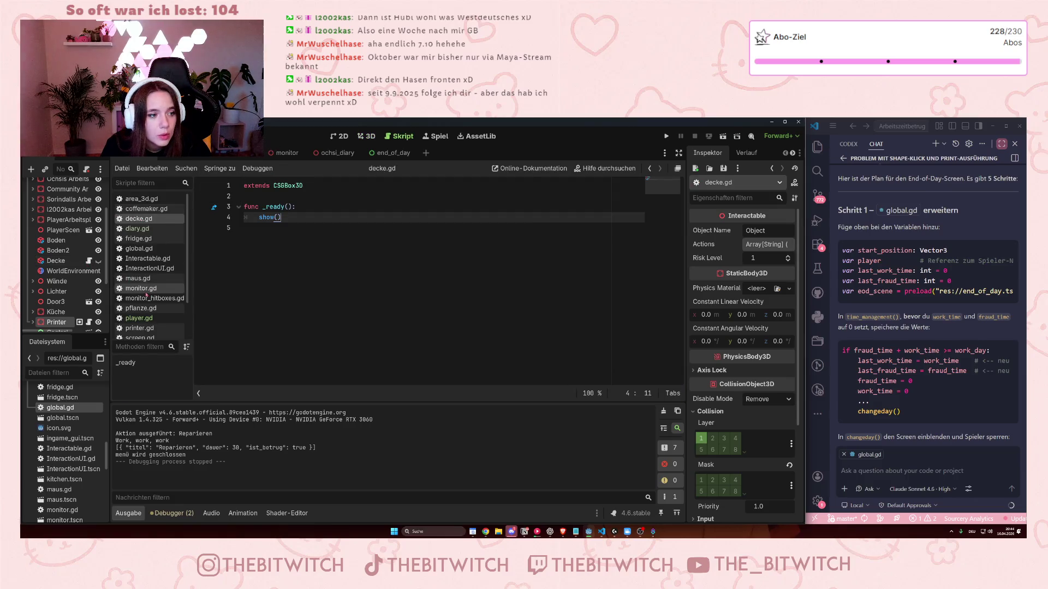
{"action": "left_click", "coordinate": [137, 249]}
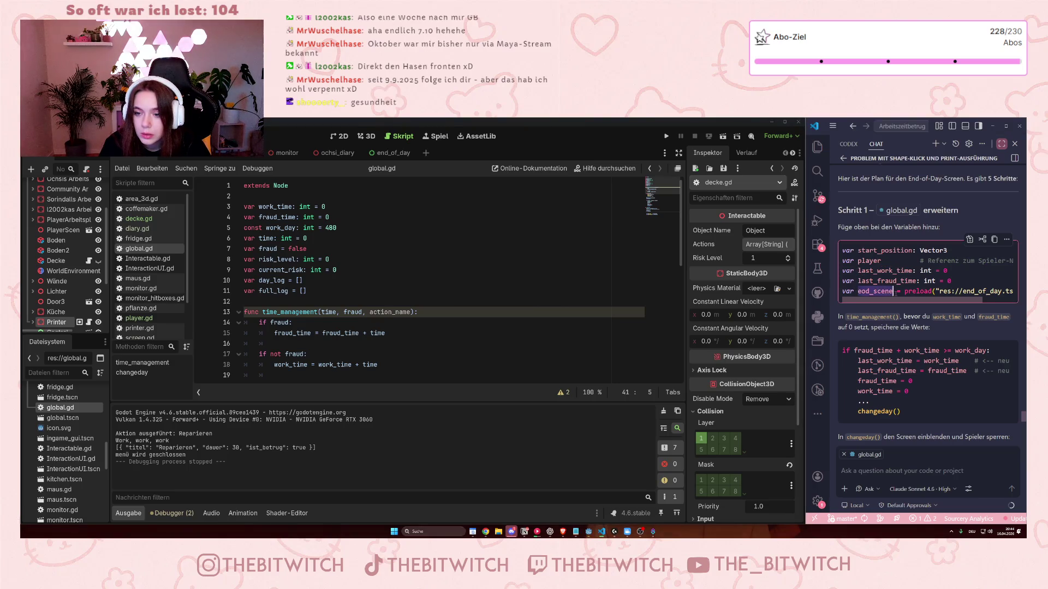
{"action": "scroll", "coordinate": [873, 290], "scroll_direction": "right", "scroll_amount": 2}
{"action": "scroll", "coordinate": [913, 305], "scroll_direction": "left", "scroll_amount": 2}
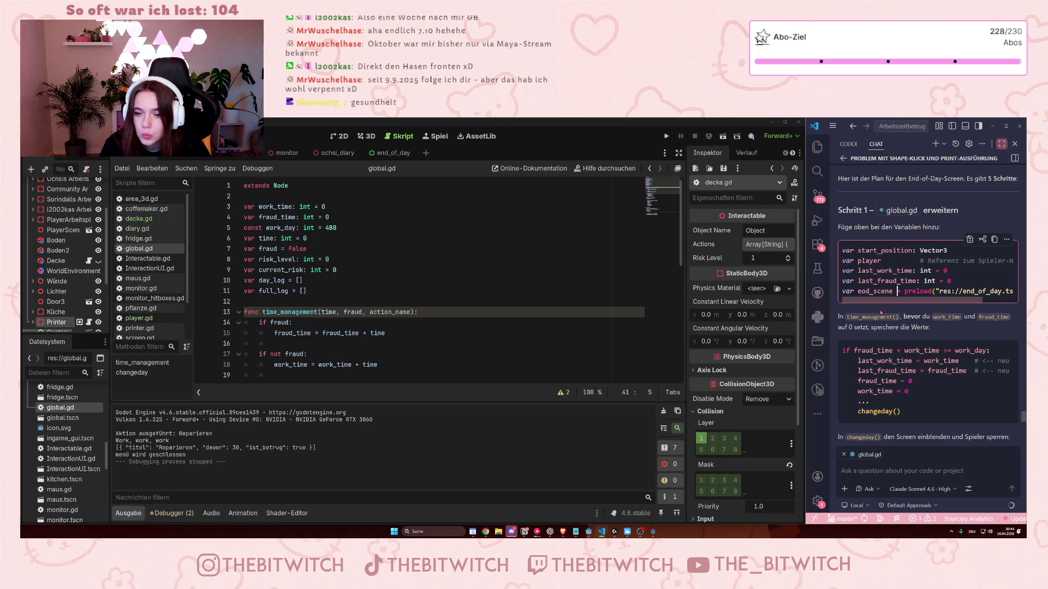
{"action": "scroll", "coordinate": [875, 302], "scroll_direction": "down", "scroll_amount": 2}
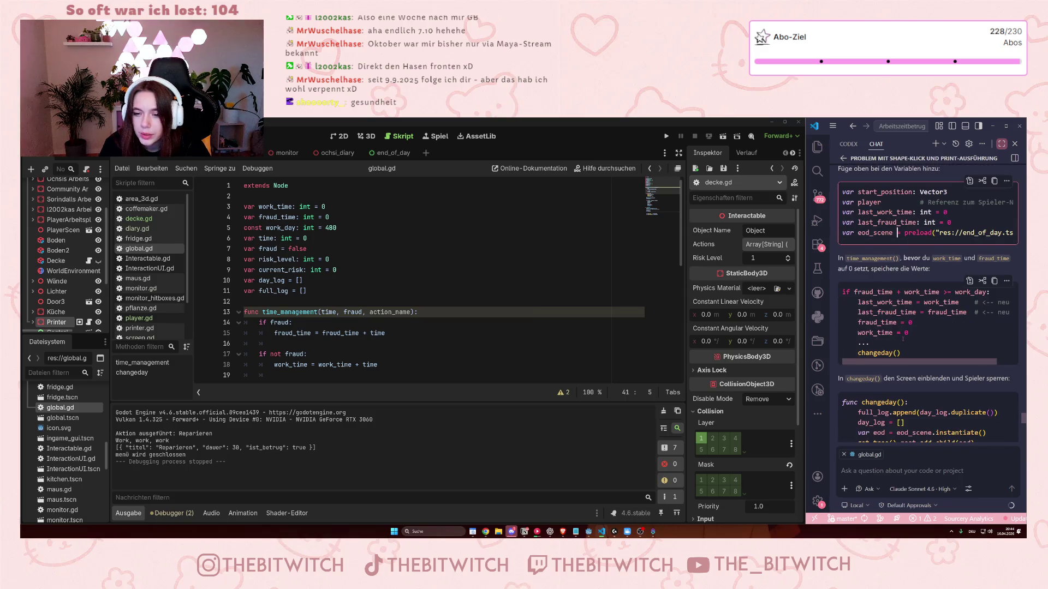
{"action": "scroll", "coordinate": [287, 324], "scroll_direction": "down", "scroll_amount": 8}
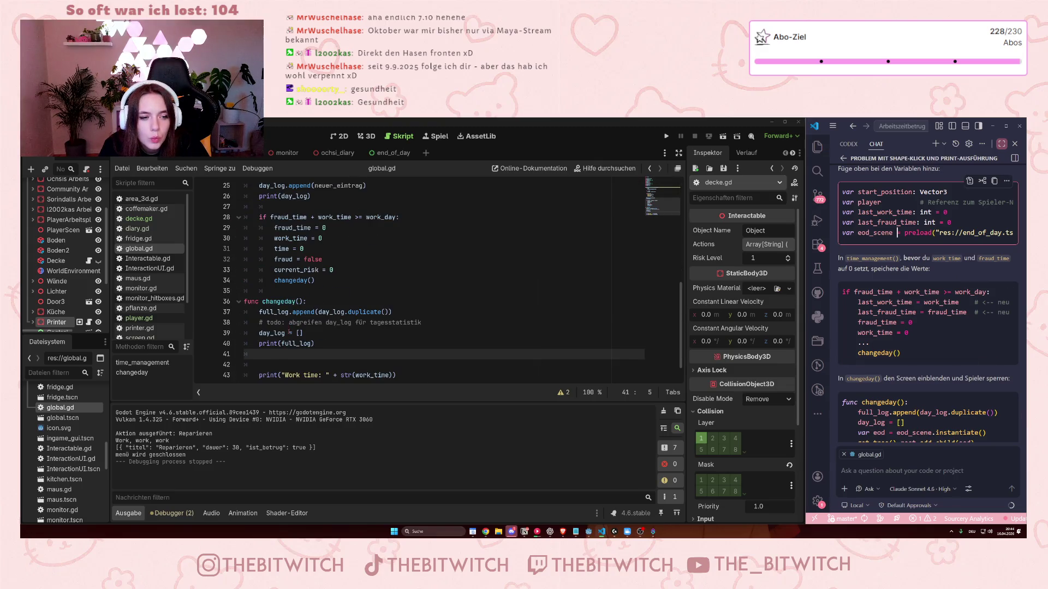
{"action": "scroll", "coordinate": [287, 335], "scroll_direction": "down", "scroll_amount": 1}
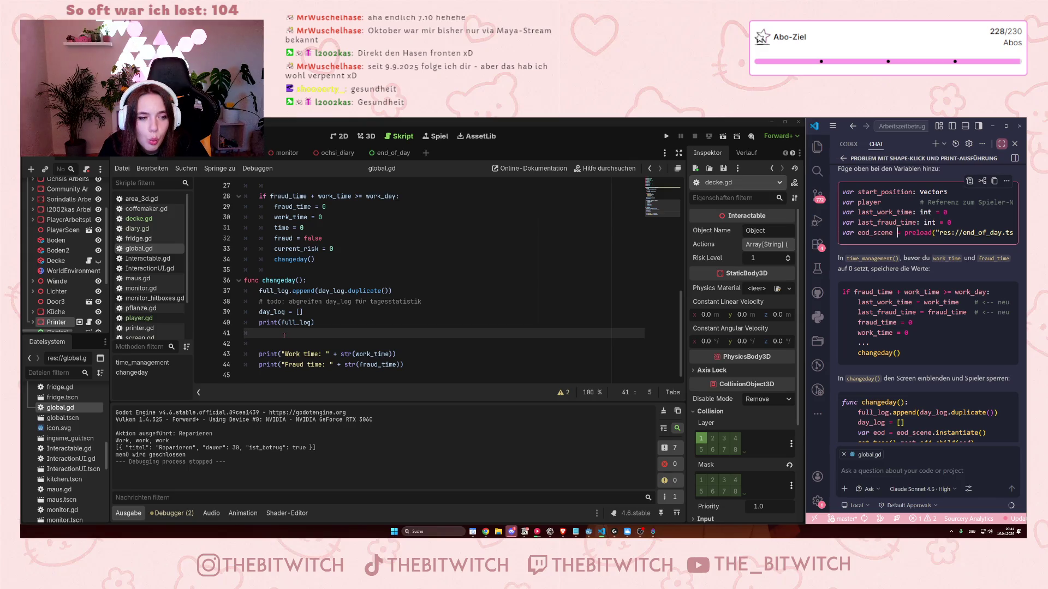
{"action": "scroll", "coordinate": [284, 335], "scroll_direction": "up", "scroll_amount": 1}
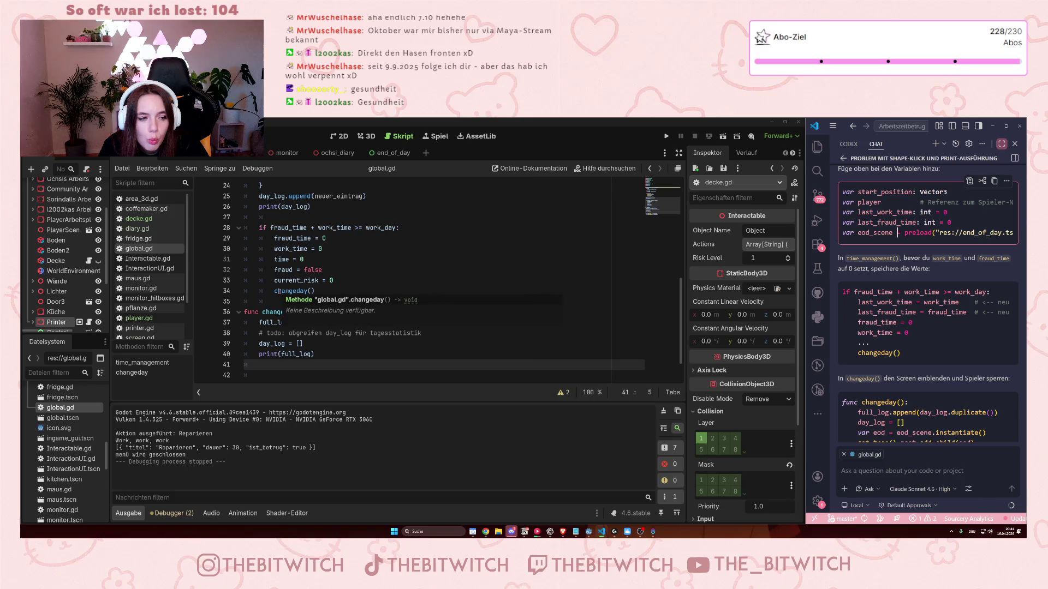
{"action": "scroll", "coordinate": [318, 354], "scroll_direction": "down", "scroll_amount": 1}
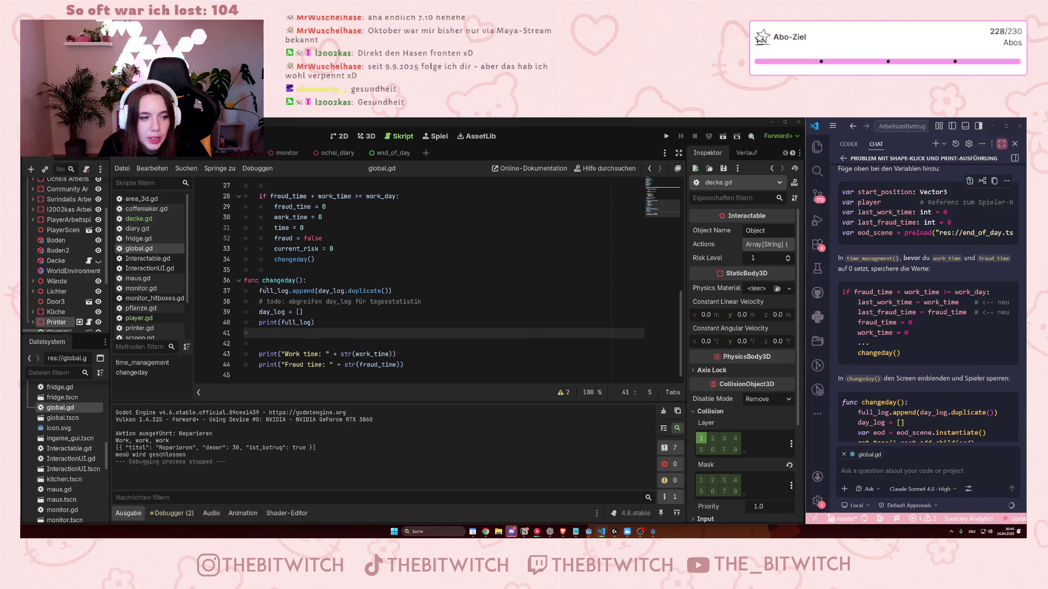
{"action": "left_click", "coordinate": [422, 290]}
{"action": "scroll", "coordinate": [415, 334], "scroll_direction": "up", "scroll_amount": 9}
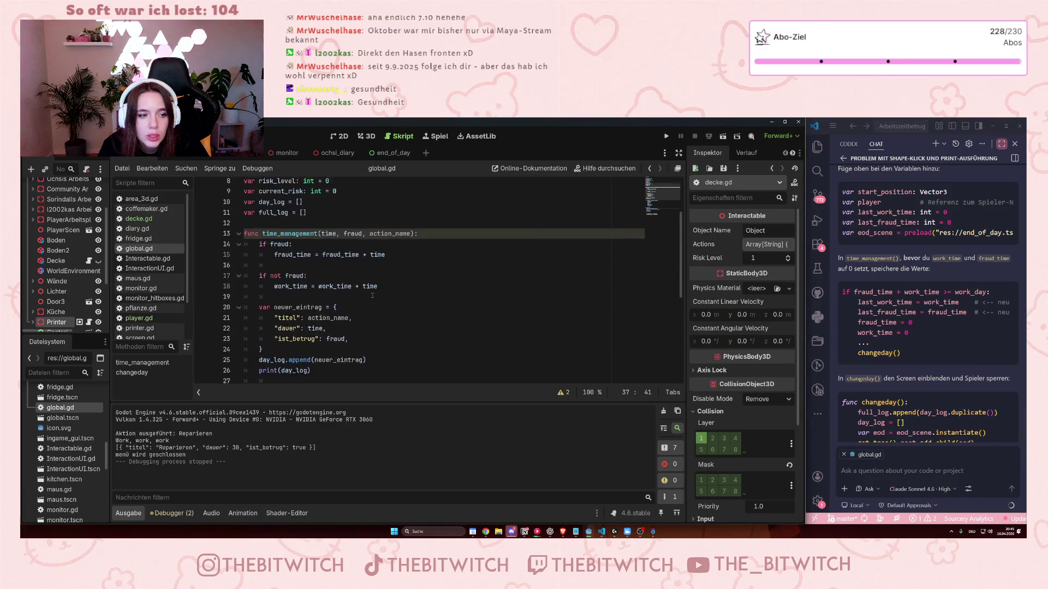
{"action": "left_click", "coordinate": [339, 300]}
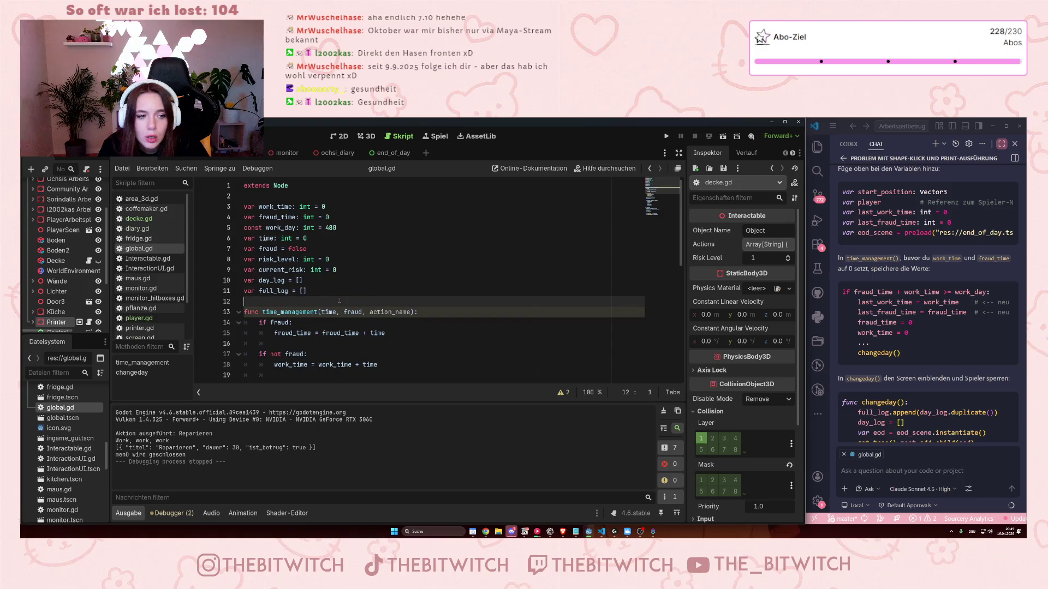
{"action": "scroll", "coordinate": [843, 334], "scroll_direction": "down", "scroll_amount": 2}
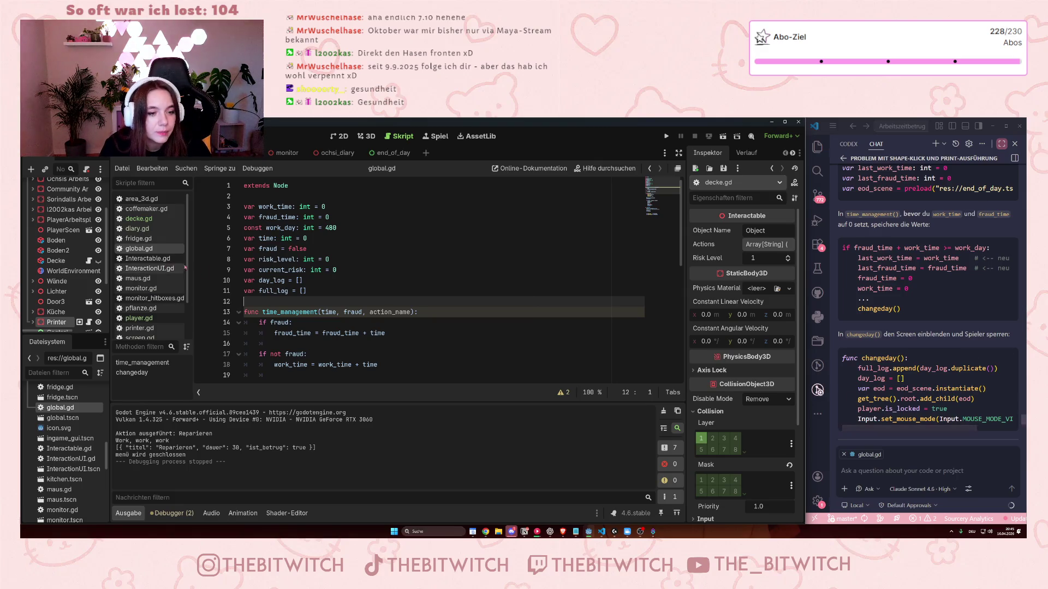
{"action": "left_click", "coordinate": [408, 323]}
{"action": "scroll", "coordinate": [407, 327], "scroll_direction": "down", "scroll_amount": 3}
{"action": "scroll", "coordinate": [411, 326], "scroll_direction": "down", "scroll_amount": 2}
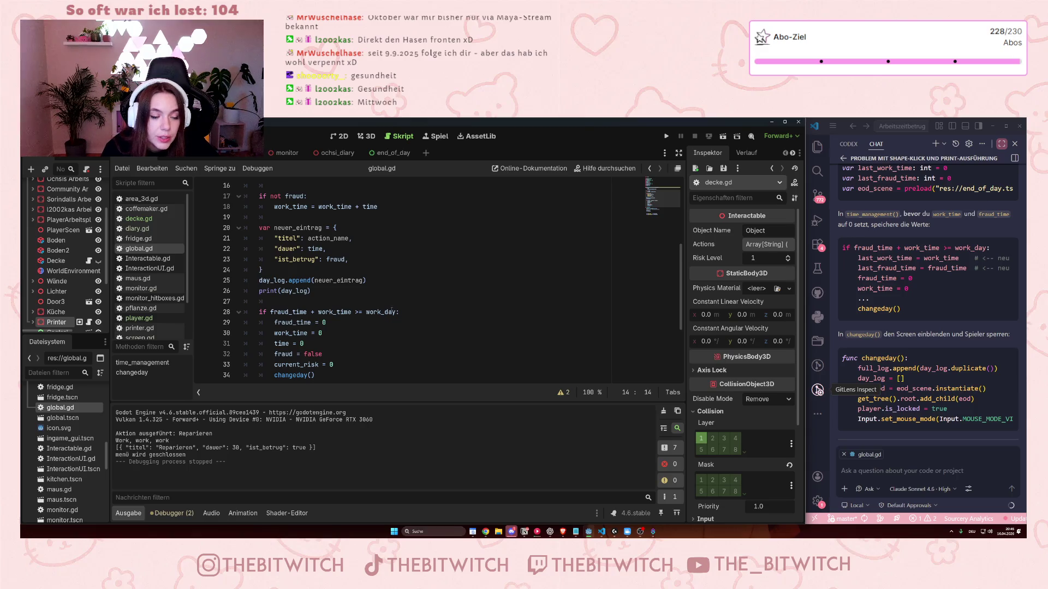
{"action": "mouse_move", "coordinate": [394, 311]}
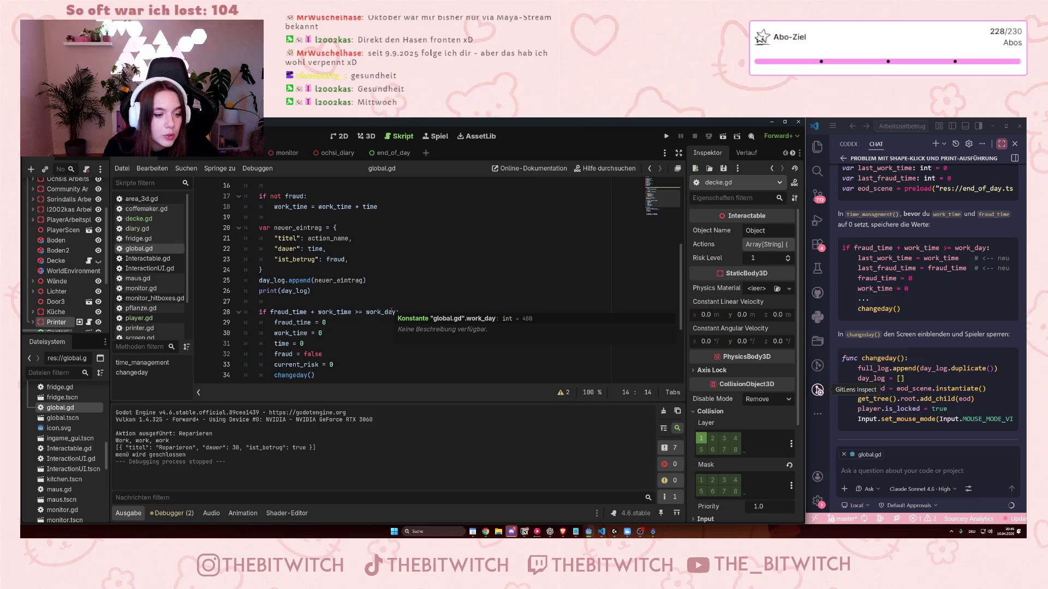
{"action": "scroll", "coordinate": [301, 259], "scroll_direction": "down", "scroll_amount": 4}
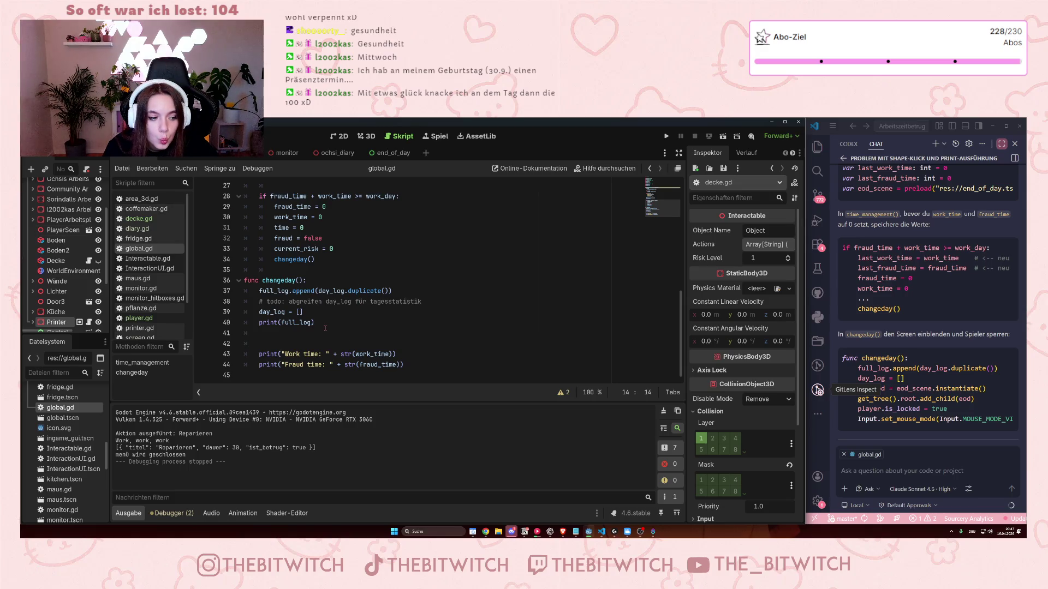
{"action": "scroll", "coordinate": [927, 306], "scroll_direction": "up", "scroll_amount": 3}
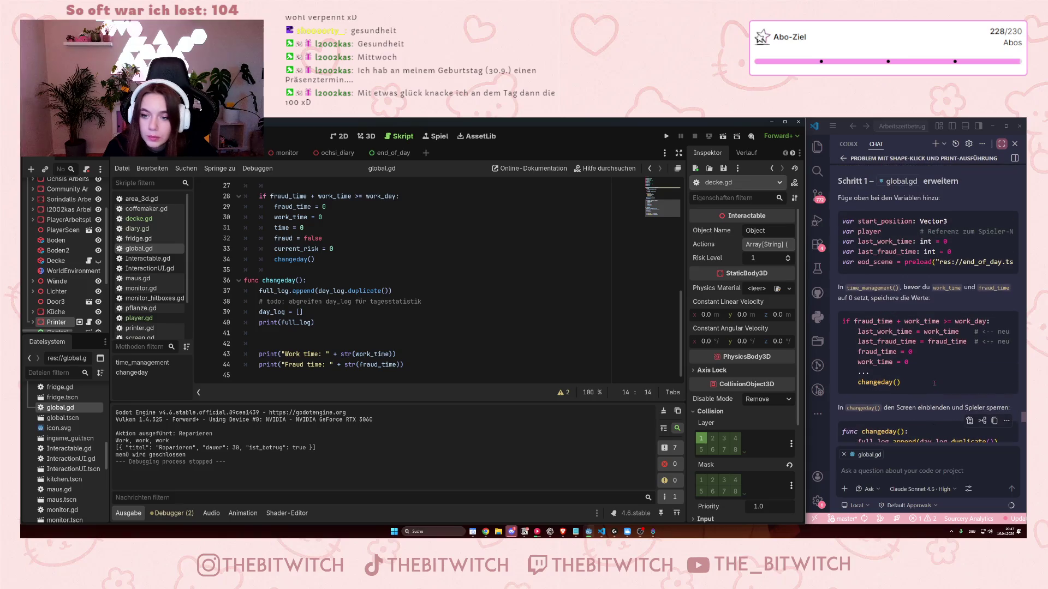
{"action": "left_click_drag", "start_coordinate": [928, 262], "coordinate": [993, 263]}
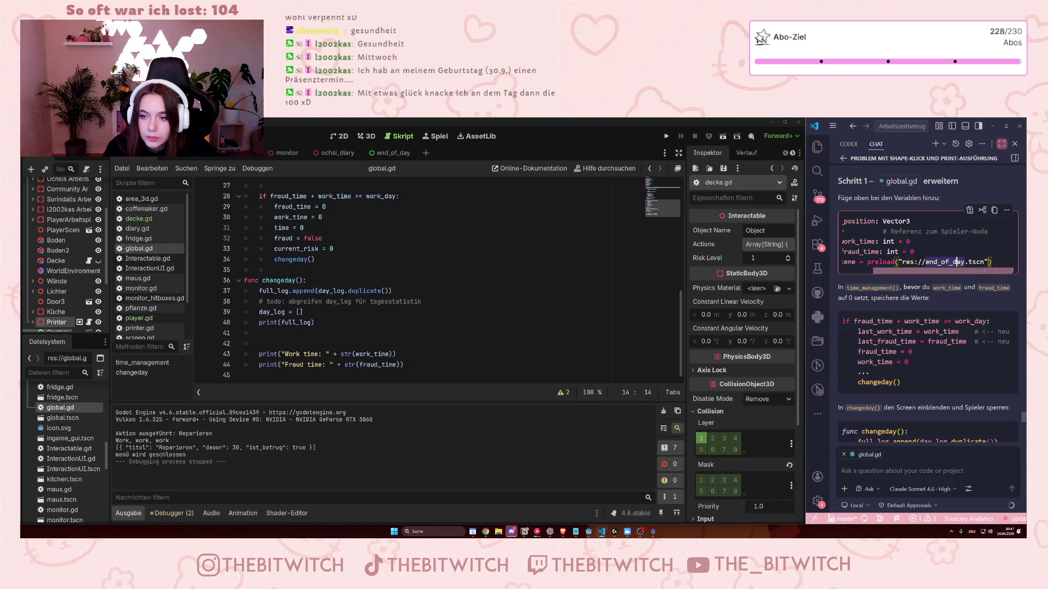
{"action": "left_click", "coordinate": [865, 263]}
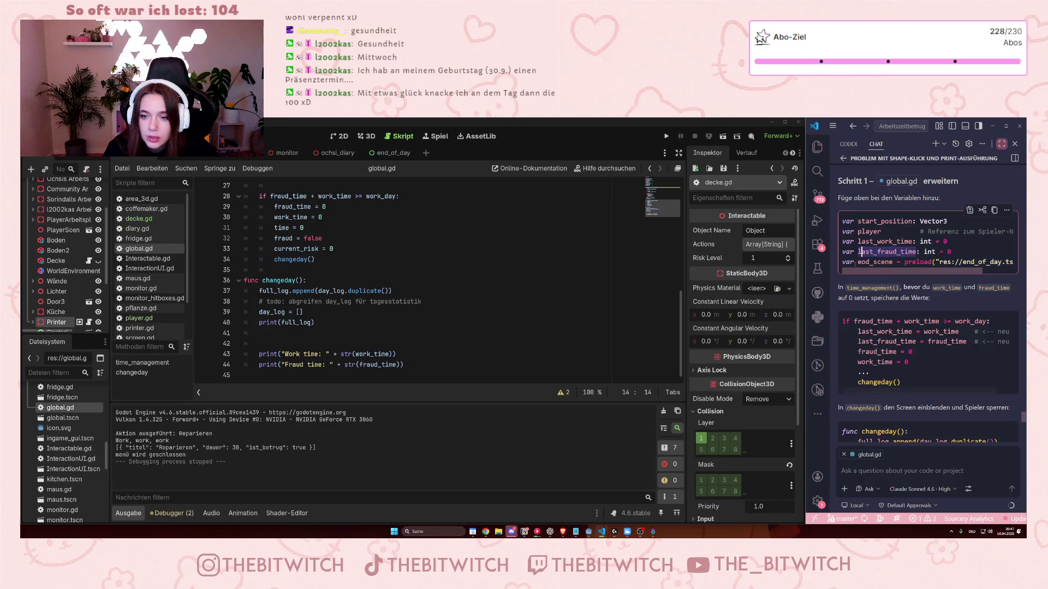
{"action": "left_click", "coordinate": [891, 263]}
{"action": "left_click", "coordinate": [866, 262]}
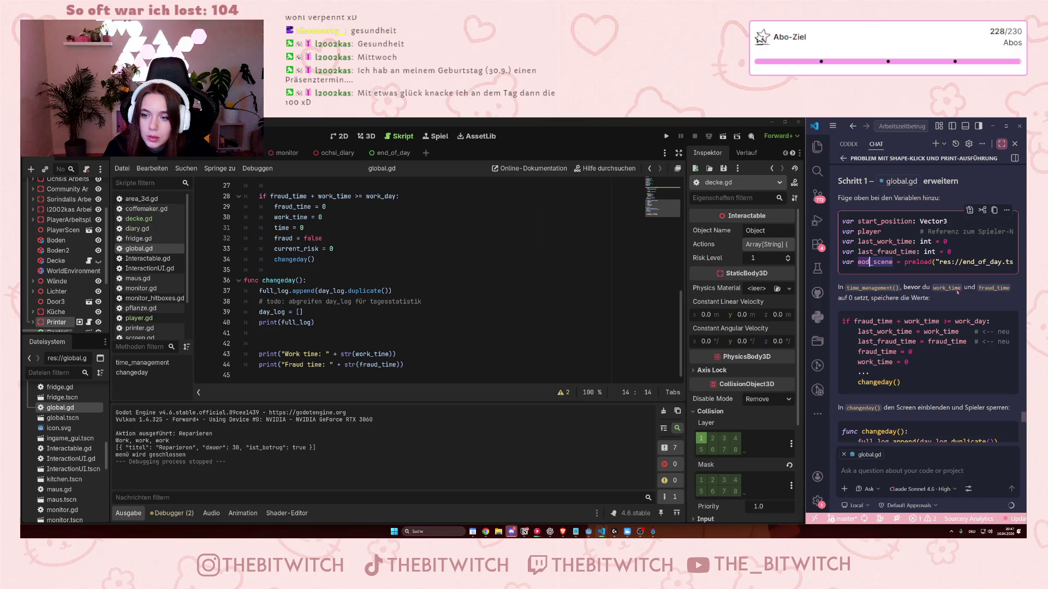
{"action": "scroll", "coordinate": [449, 303], "scroll_direction": "up", "scroll_amount": 3}
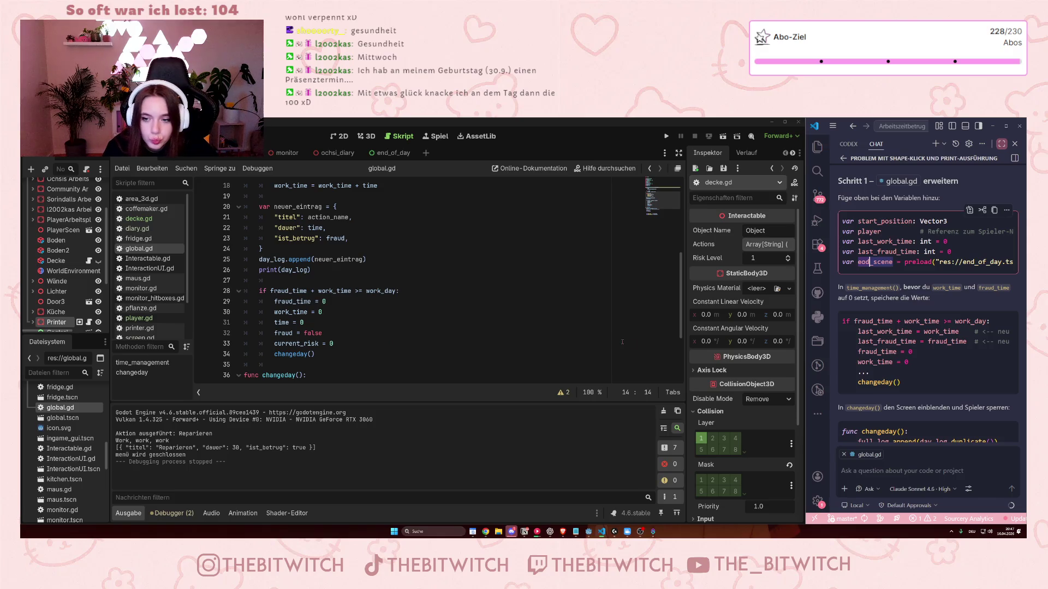
{"action": "left_click_drag", "start_coordinate": [910, 391], "coordinate": [910, 387]}
{"action": "scroll", "coordinate": [363, 292], "scroll_direction": "down", "scroll_amount": 1}
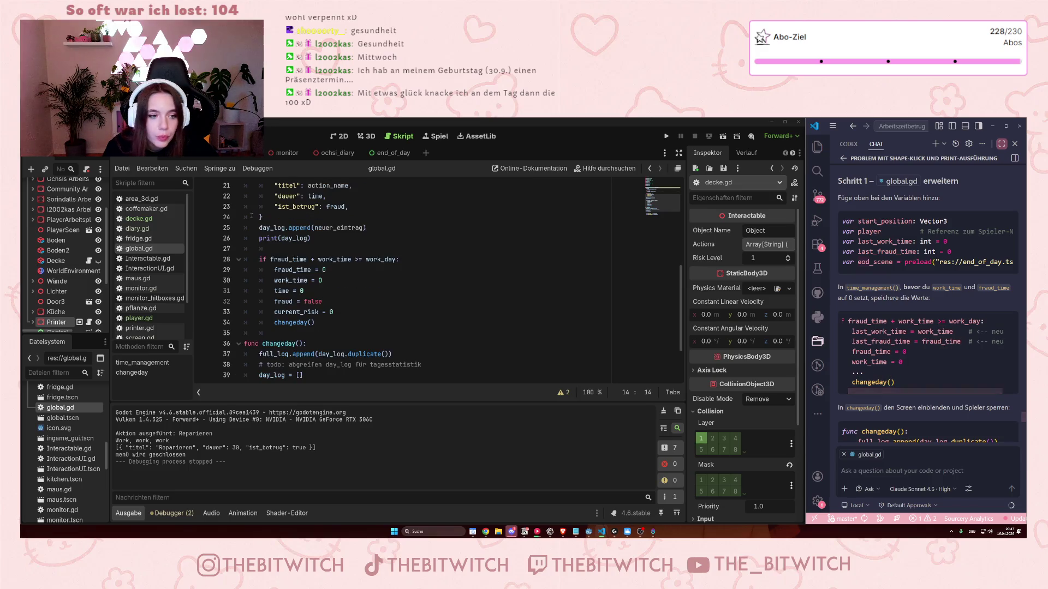
{"action": "scroll", "coordinate": [339, 289], "scroll_direction": "up", "scroll_amount": 1}
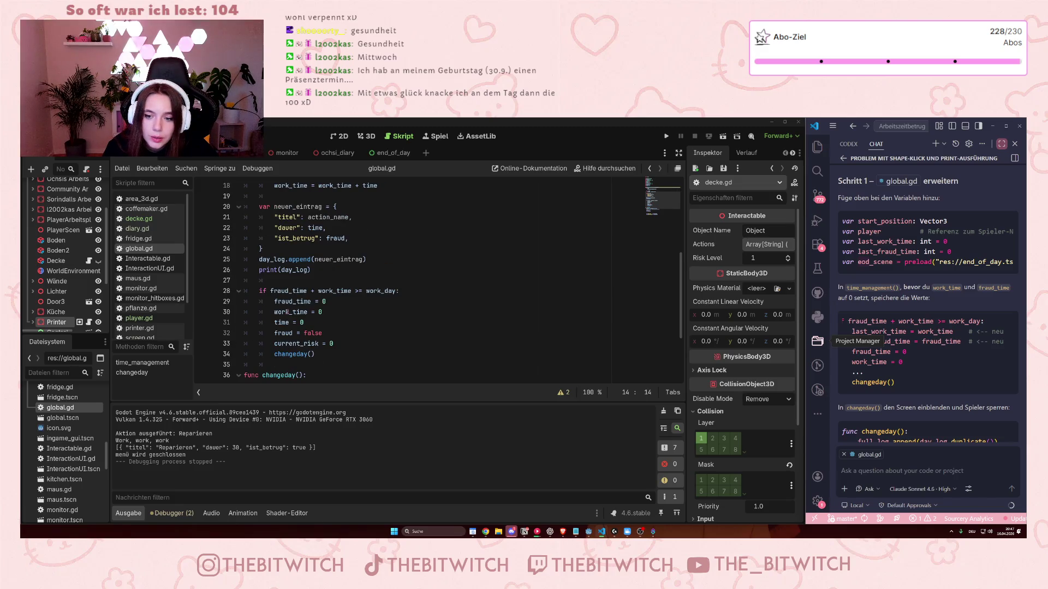
{"action": "mouse_move", "coordinate": [284, 315]}
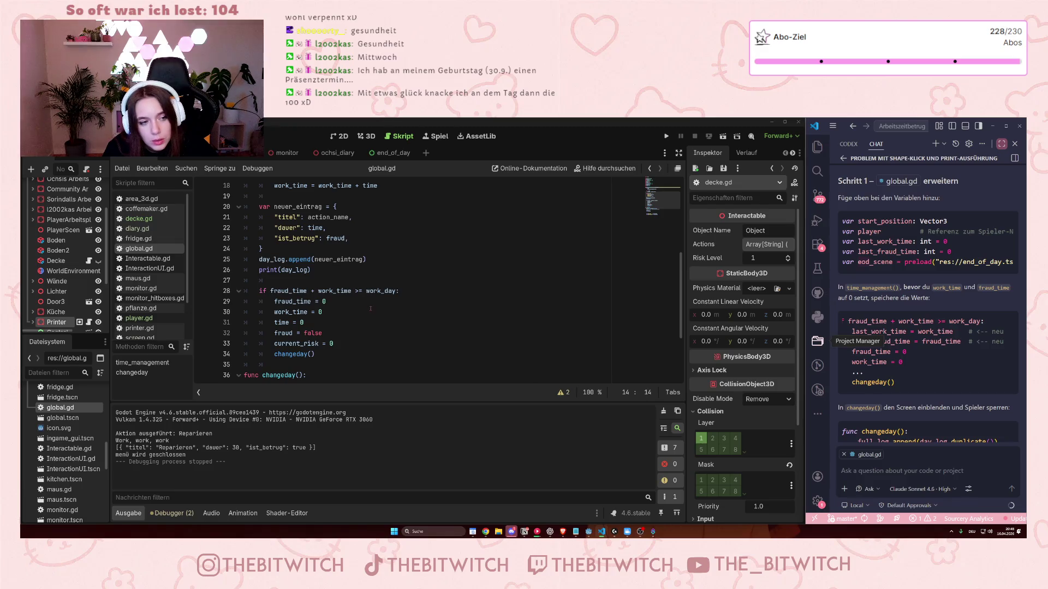
{"action": "scroll", "coordinate": [384, 312], "scroll_direction": "down", "scroll_amount": 3}
{"action": "scroll", "coordinate": [382, 315], "scroll_direction": "up", "scroll_amount": 2}
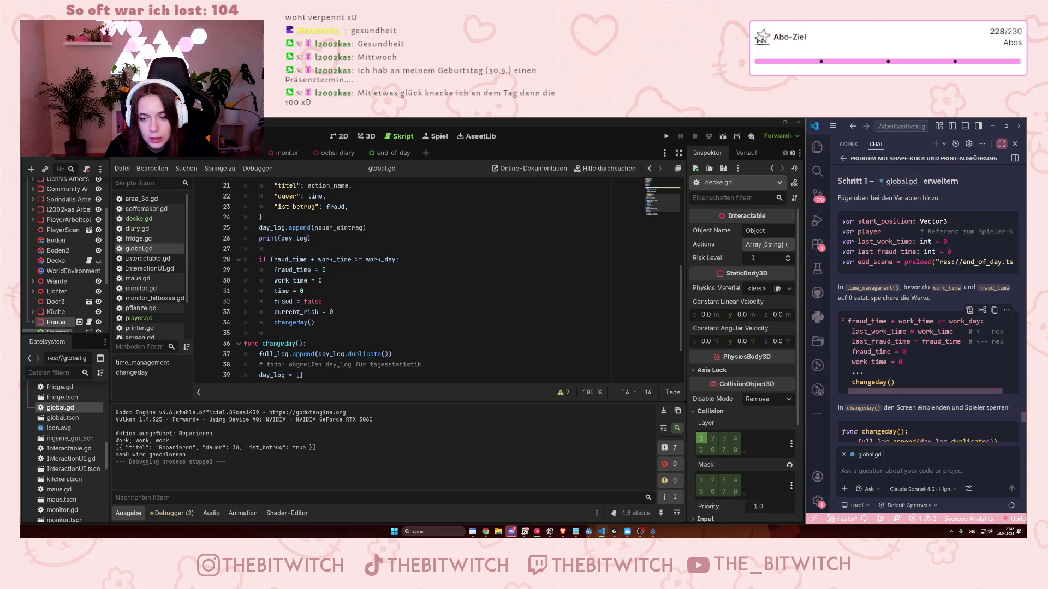
{"action": "scroll", "coordinate": [436, 278], "scroll_direction": "down", "scroll_amount": 2}
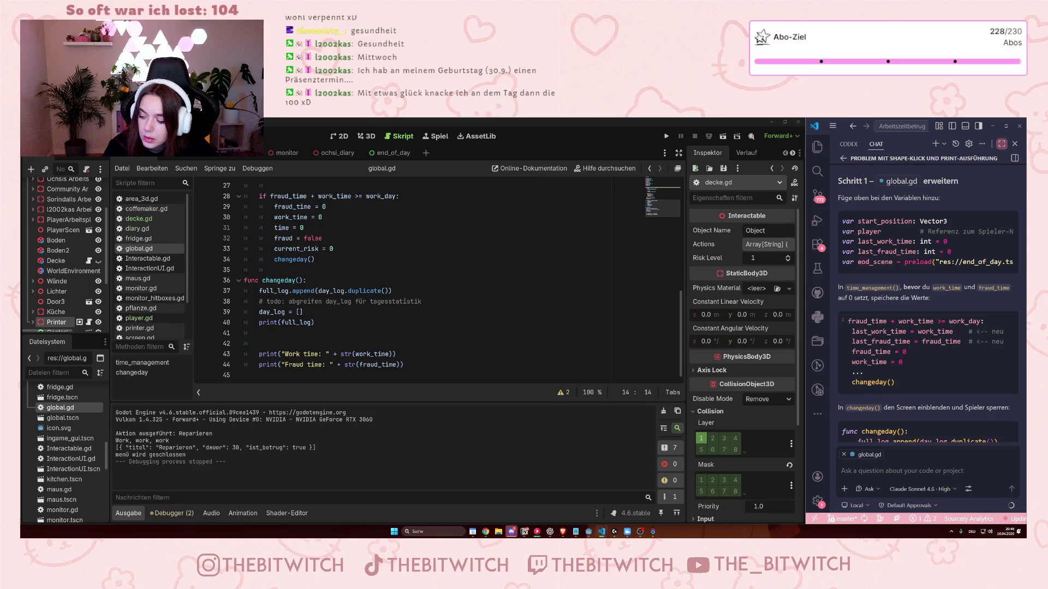
{"action": "left_click", "coordinate": [902, 470]}
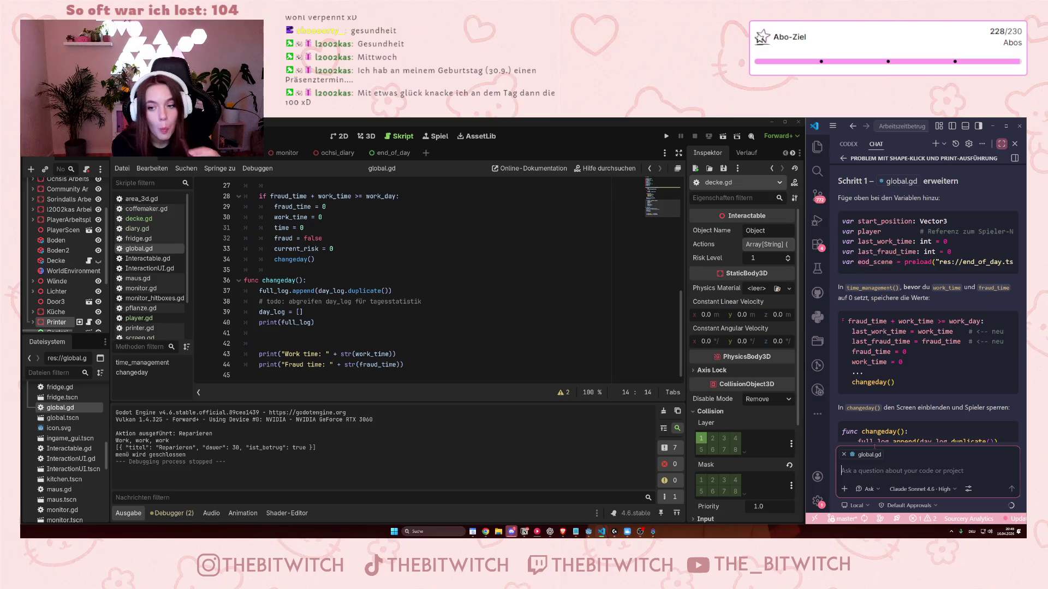
{"action": "scroll", "coordinate": [901, 406], "scroll_direction": "down", "scroll_amount": 3}
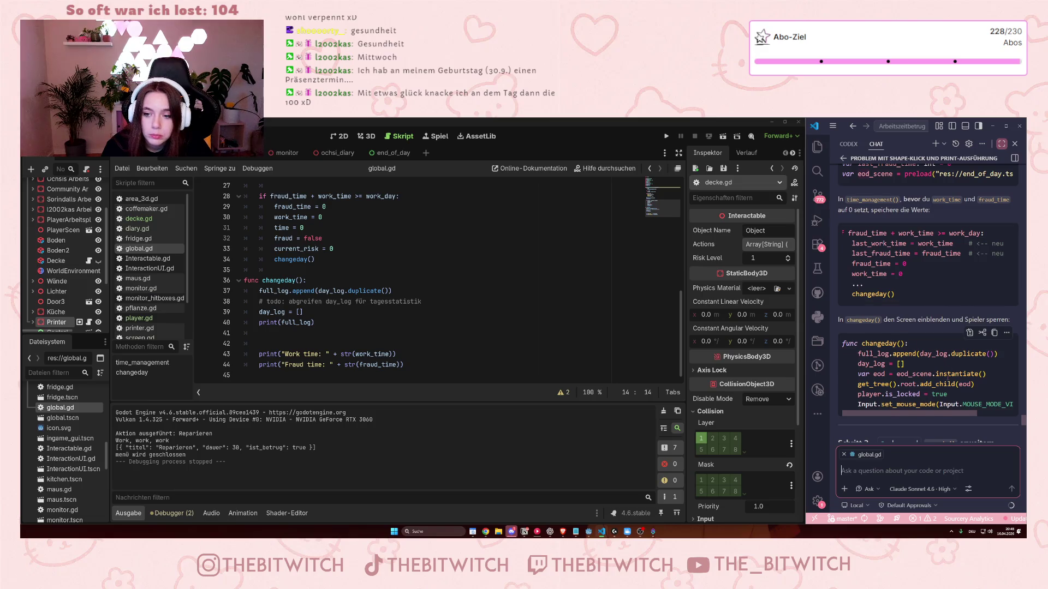
{"action": "scroll", "coordinate": [948, 375], "scroll_direction": "down", "scroll_amount": 8}
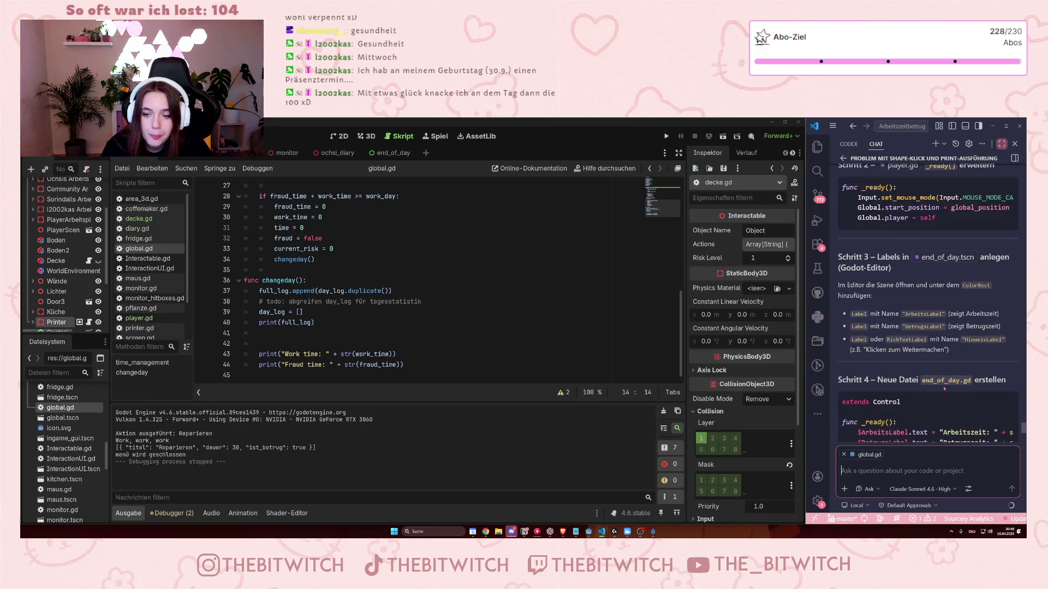
{"action": "scroll", "coordinate": [944, 388], "scroll_direction": "down", "scroll_amount": 3}
{"action": "scroll", "coordinate": [944, 386], "scroll_direction": "down", "scroll_amount": 3}
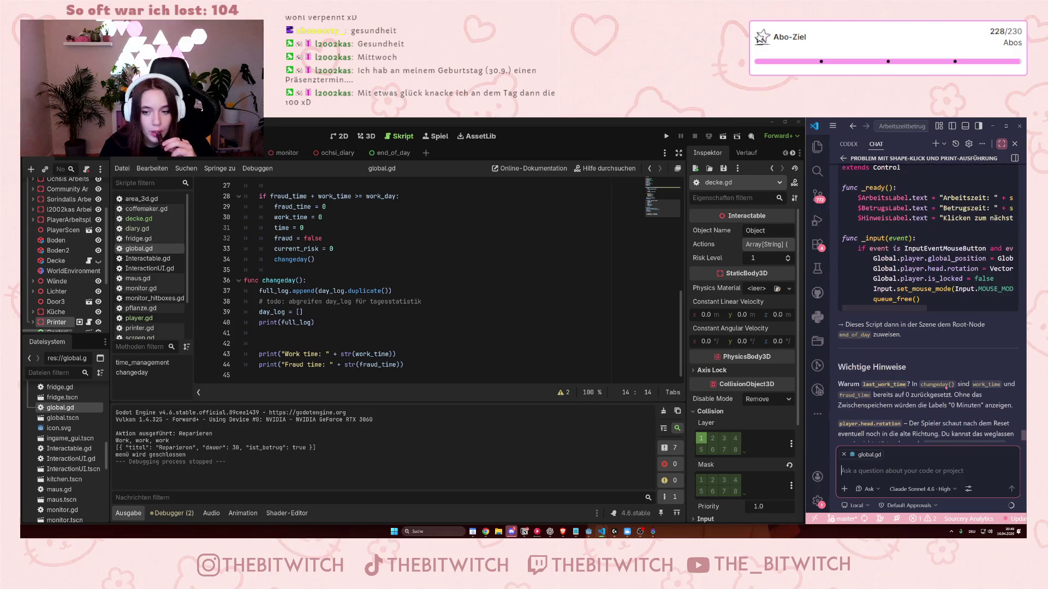
{"action": "scroll", "coordinate": [943, 386], "scroll_direction": "up", "scroll_amount": 4}
{"action": "scroll", "coordinate": [939, 372], "scroll_direction": "down", "scroll_amount": 8}
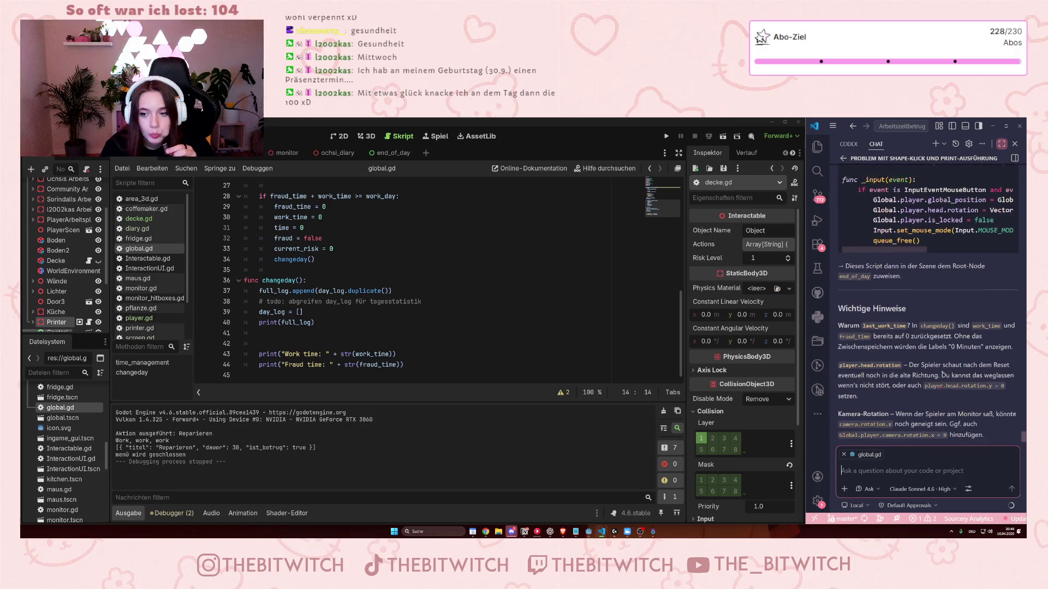
{"action": "scroll", "coordinate": [939, 372], "scroll_direction": "up", "scroll_amount": 7}
{"action": "scroll", "coordinate": [939, 372], "scroll_direction": "up", "scroll_amount": 4}
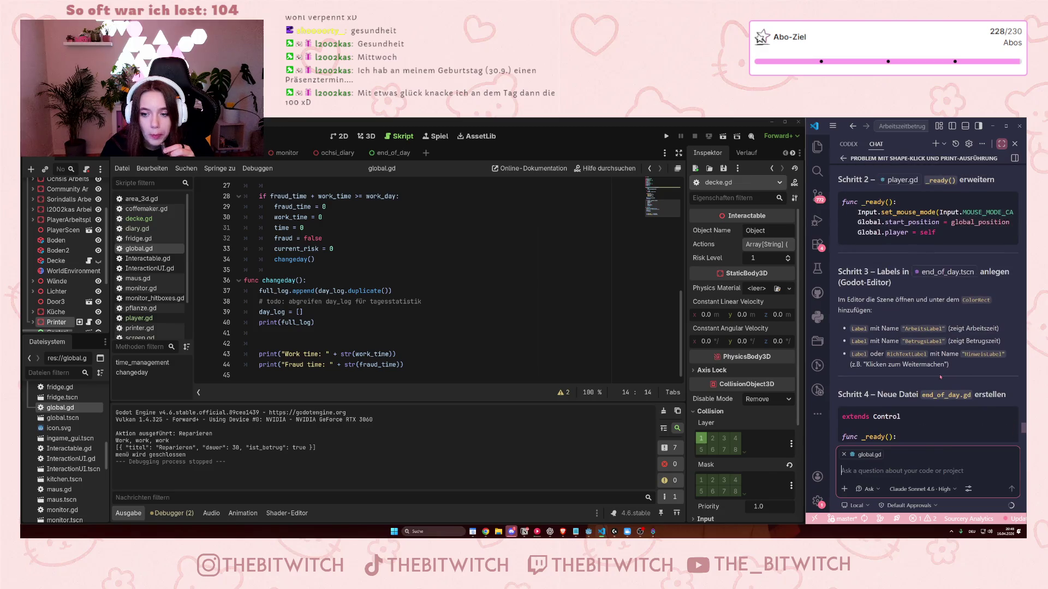
{"action": "scroll", "coordinate": [940, 377], "scroll_direction": "down", "scroll_amount": 2}
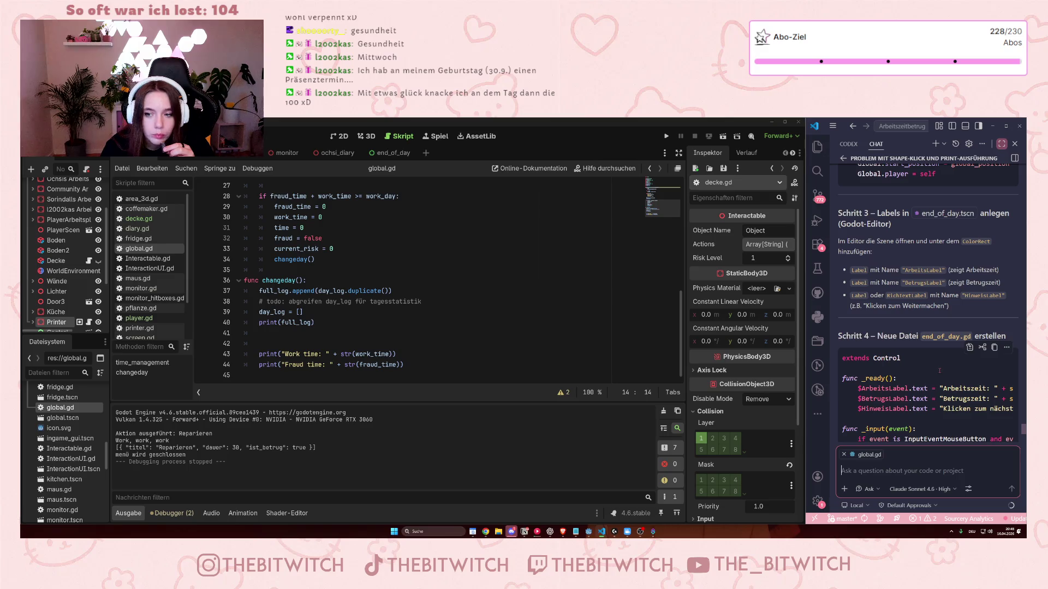
{"action": "scroll", "coordinate": [938, 367], "scroll_direction": "up", "scroll_amount": 3}
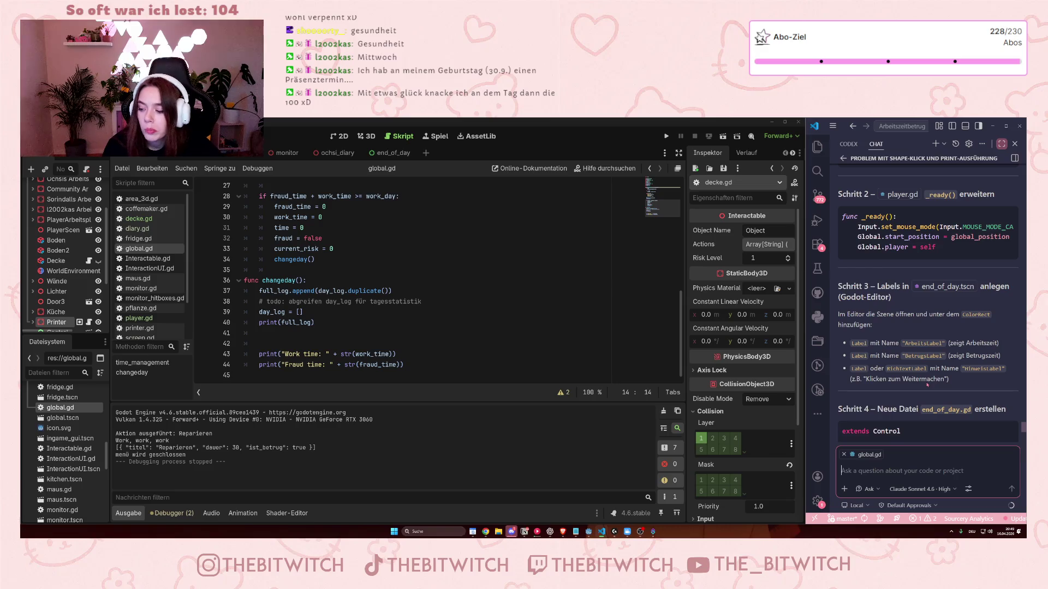
{"action": "scroll", "coordinate": [930, 370], "scroll_direction": "up", "scroll_amount": 5}
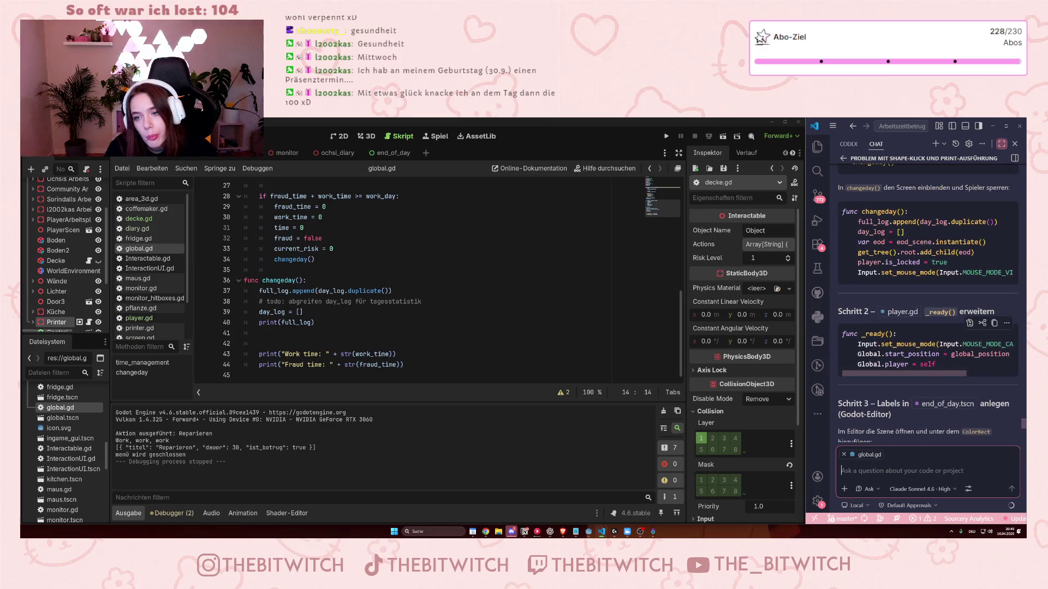
{"action": "scroll", "coordinate": [930, 358], "scroll_direction": "up", "scroll_amount": 3}
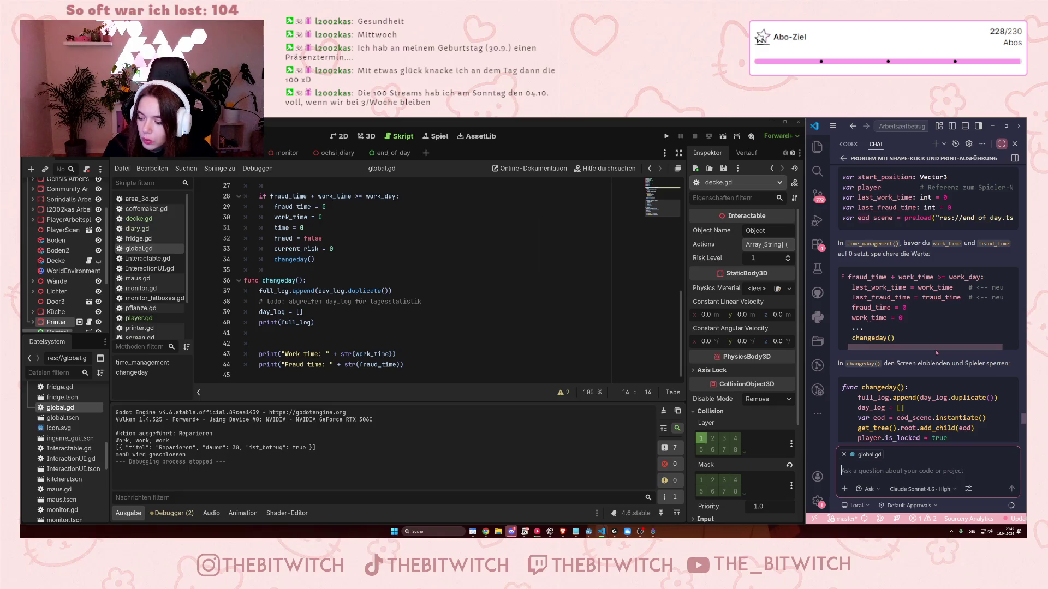
{"action": "mouse_move", "coordinate": [924, 347]}
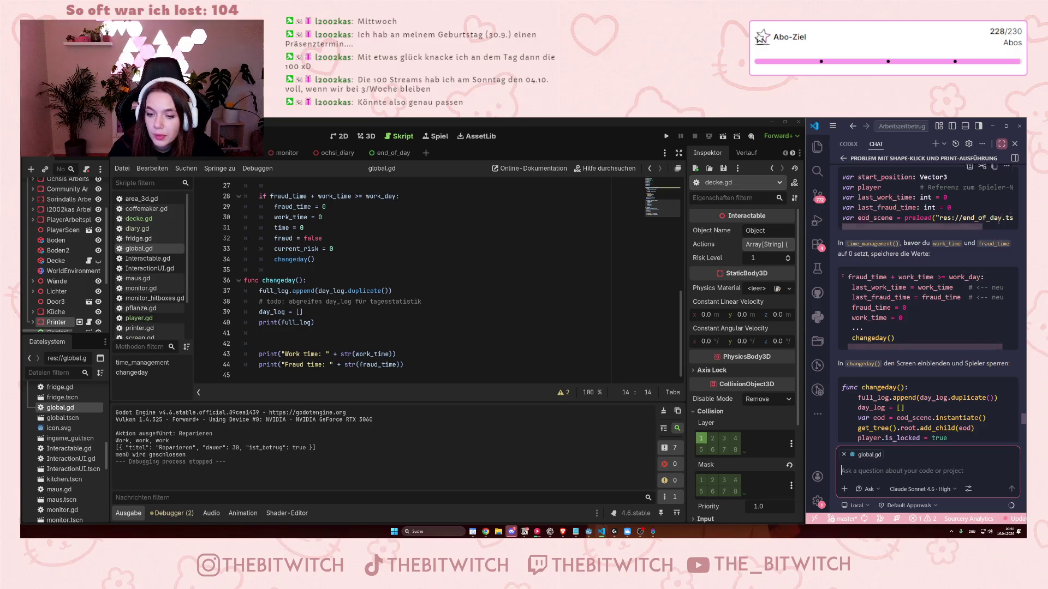
{"action": "scroll", "coordinate": [936, 299], "scroll_direction": "up", "scroll_amount": 1}
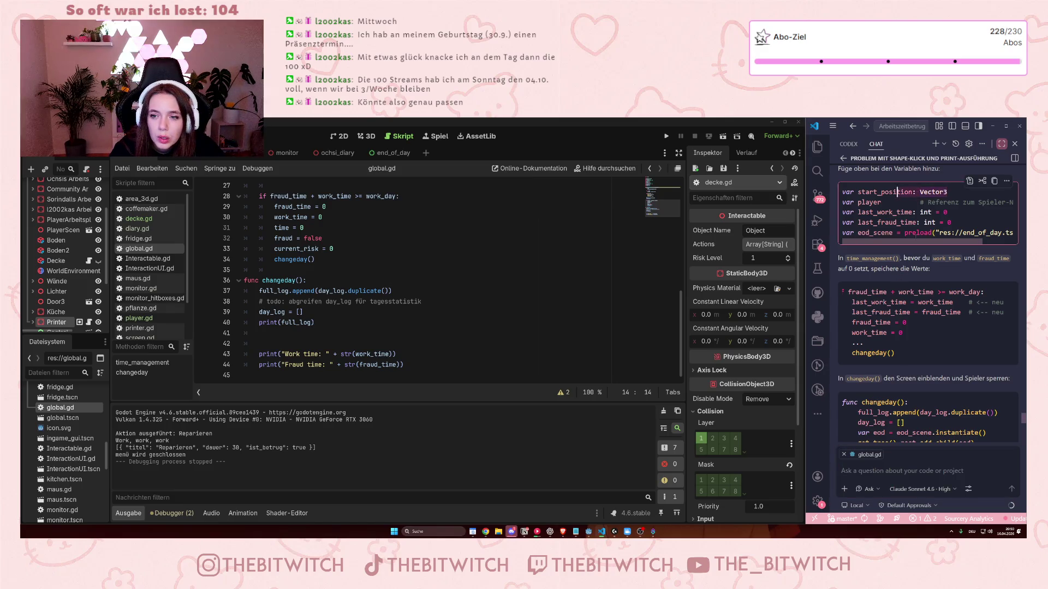
{"action": "scroll", "coordinate": [896, 336], "scroll_direction": "down", "scroll_amount": 2}
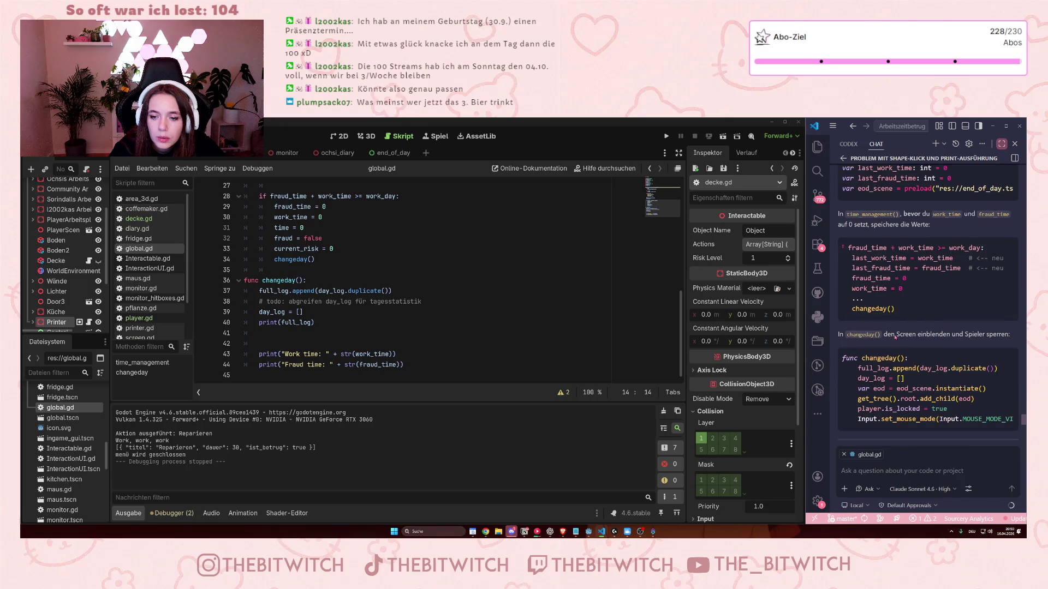
{"action": "scroll", "coordinate": [894, 337], "scroll_direction": "down", "scroll_amount": 3}
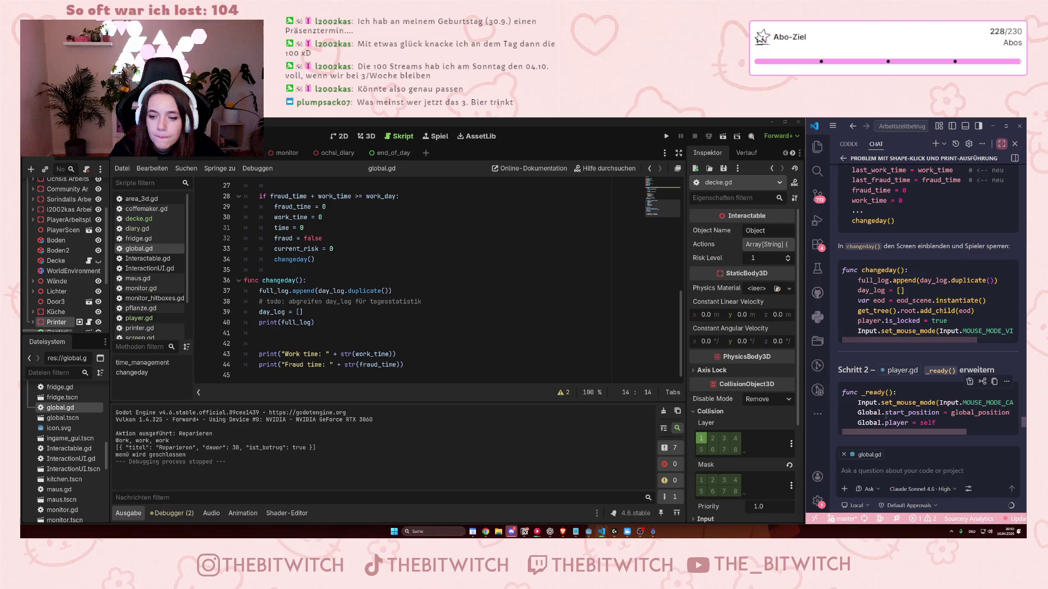
{"action": "left_click", "coordinate": [971, 413]}
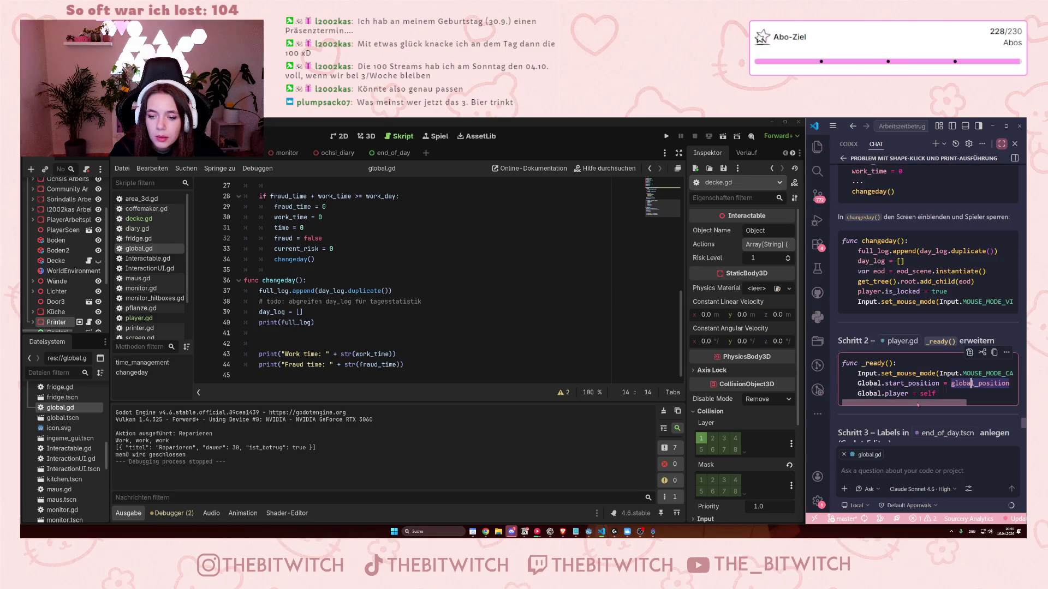
{"action": "mouse_move", "coordinate": [868, 374]}
{"action": "left_mouse_down"}
{"action": "mouse_move", "coordinate": [903, 374]}
{"action": "mouse_move", "coordinate": [867, 375]}
{"action": "left_mouse_up"}
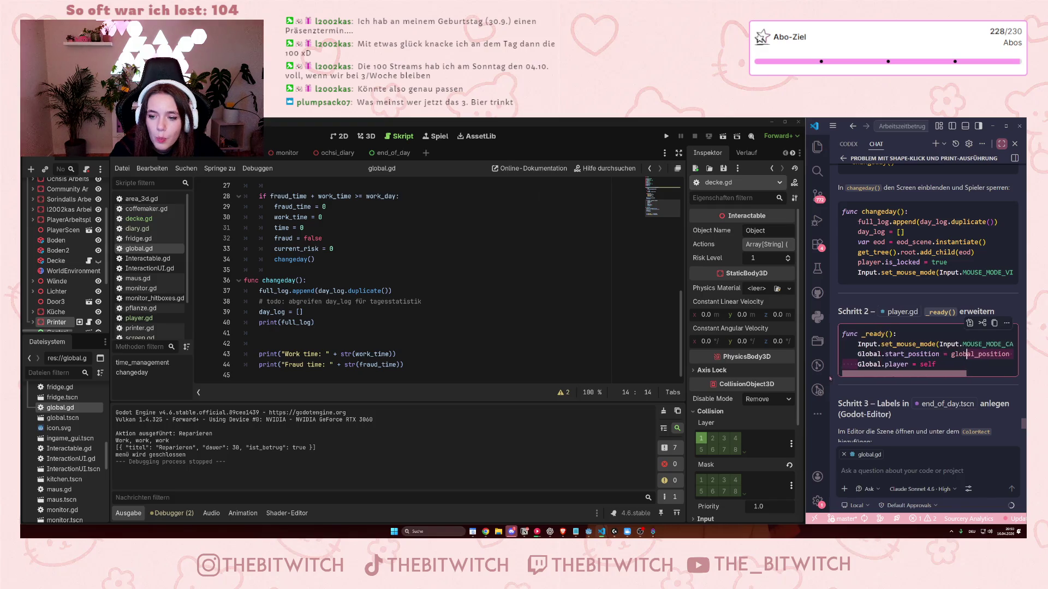
{"action": "double_click", "coordinate": [935, 365]}
{"action": "left_click_drag", "start_coordinate": [937, 365], "coordinate": [855, 365]}
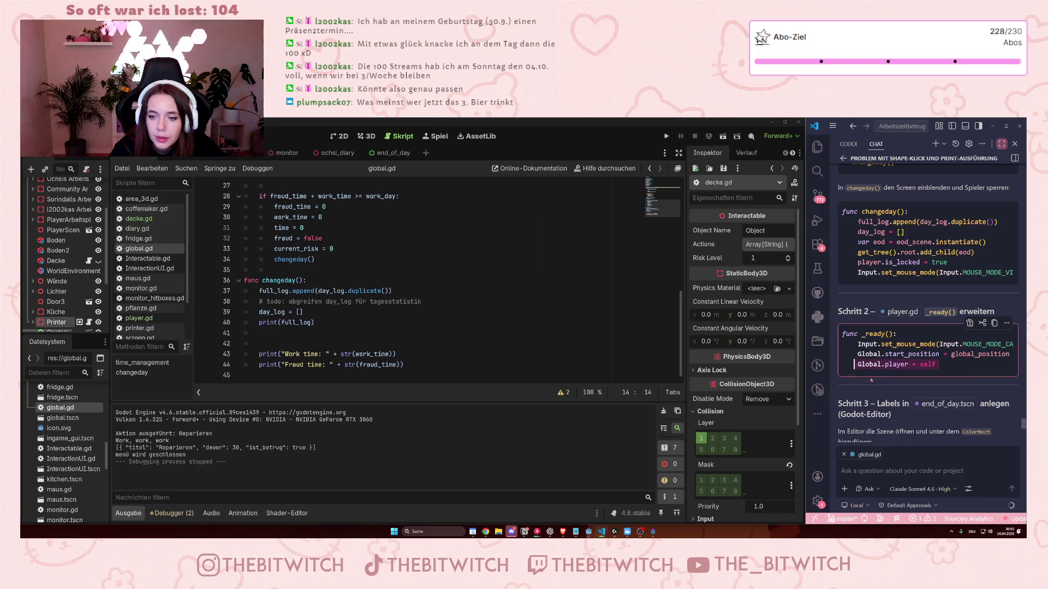
{"action": "left_click", "coordinate": [873, 365]}
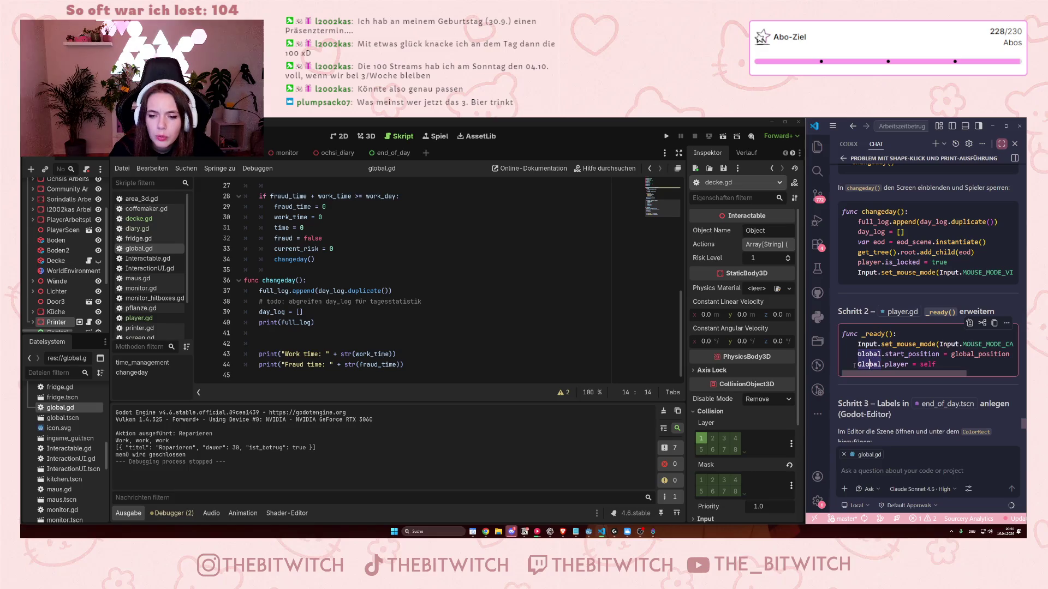
{"action": "double_click", "coordinate": [882, 364]}
{"action": "left_click_drag", "start_coordinate": [886, 364], "coordinate": [909, 364]}
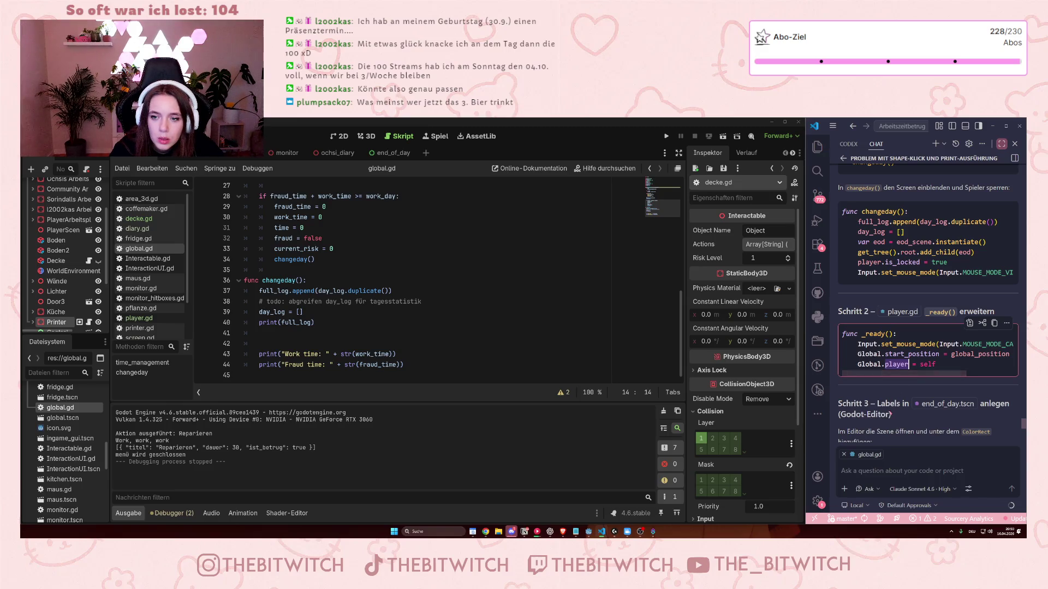
{"action": "scroll", "coordinate": [900, 404], "scroll_direction": "up", "scroll_amount": 3}
{"action": "scroll", "coordinate": [898, 418], "scroll_direction": "up", "scroll_amount": 3}
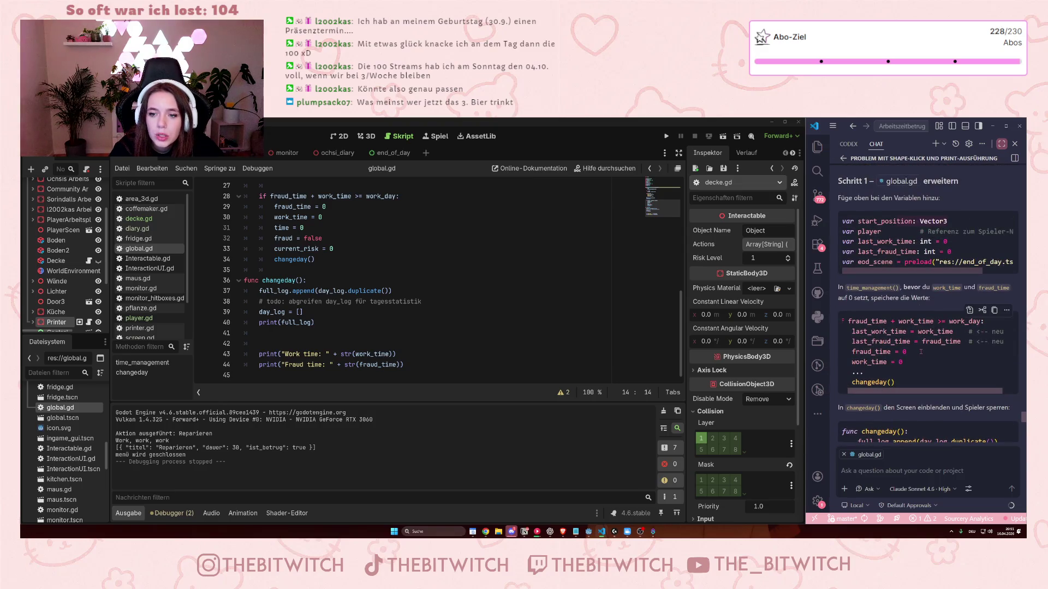
{"action": "scroll", "coordinate": [933, 403], "scroll_direction": "down", "scroll_amount": 5}
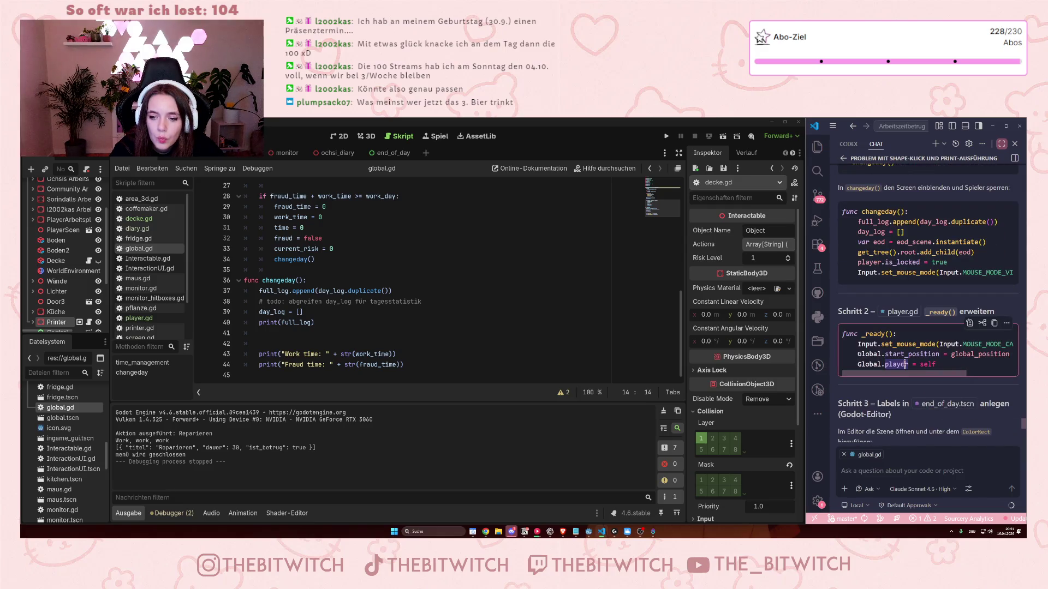
{"action": "scroll", "coordinate": [902, 366], "scroll_direction": "down", "scroll_amount": 1}
{"action": "scroll", "coordinate": [903, 366], "scroll_direction": "down", "scroll_amount": 1}
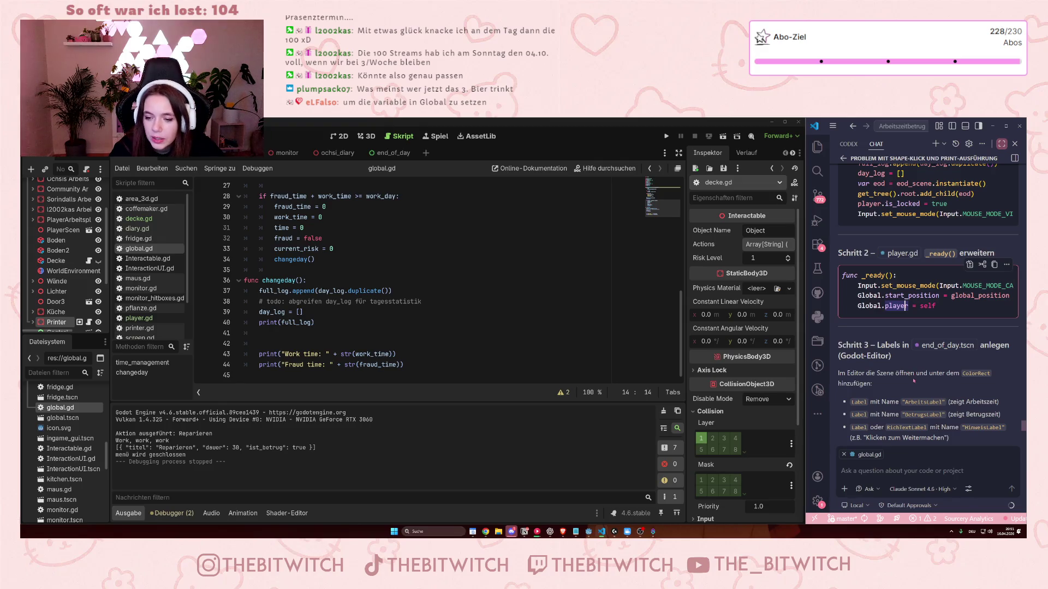
{"action": "left_click", "coordinate": [913, 306]}
{"action": "left_click_drag", "start_coordinate": [913, 306], "coordinate": [884, 306]}
{"action": "left_click", "coordinate": [898, 306]}
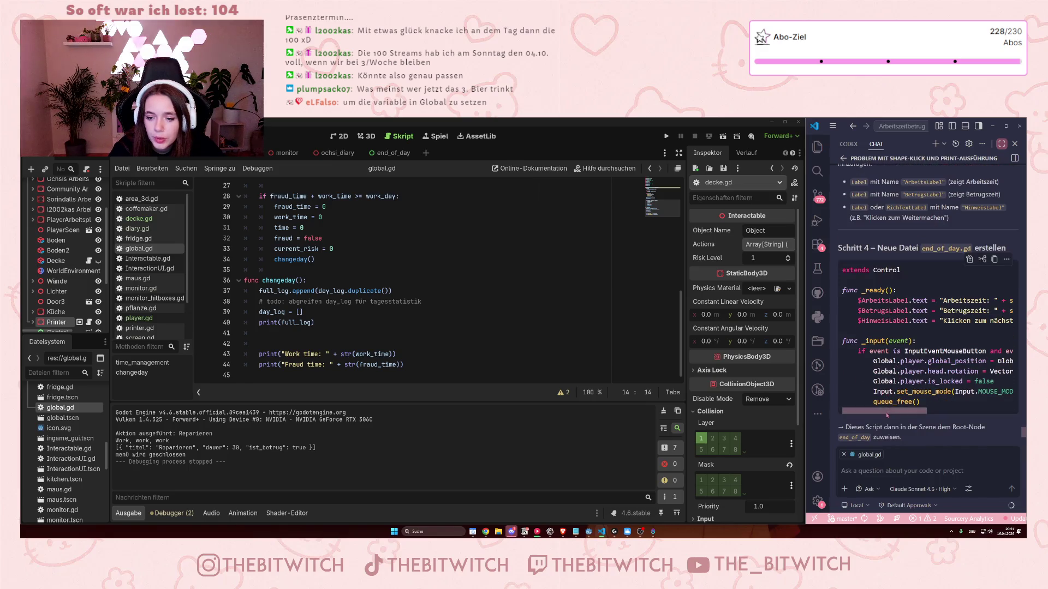
{"action": "scroll", "coordinate": [895, 366], "scroll_direction": "up", "scroll_amount": 4}
{"action": "scroll", "coordinate": [894, 360], "scroll_direction": "up", "scroll_amount": 10}
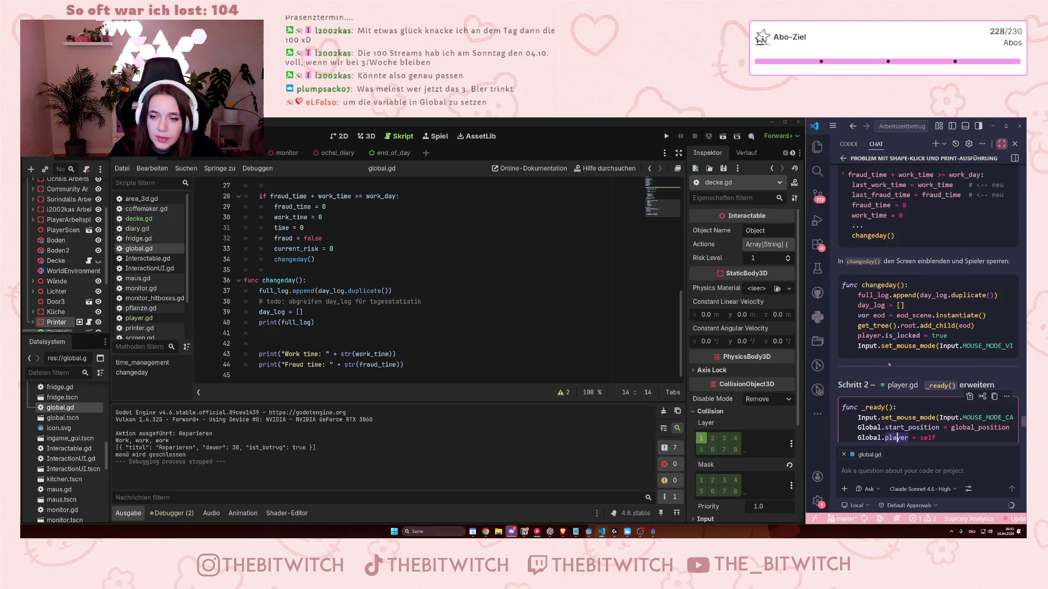
{"action": "scroll", "coordinate": [894, 360], "scroll_direction": "down", "scroll_amount": 3}
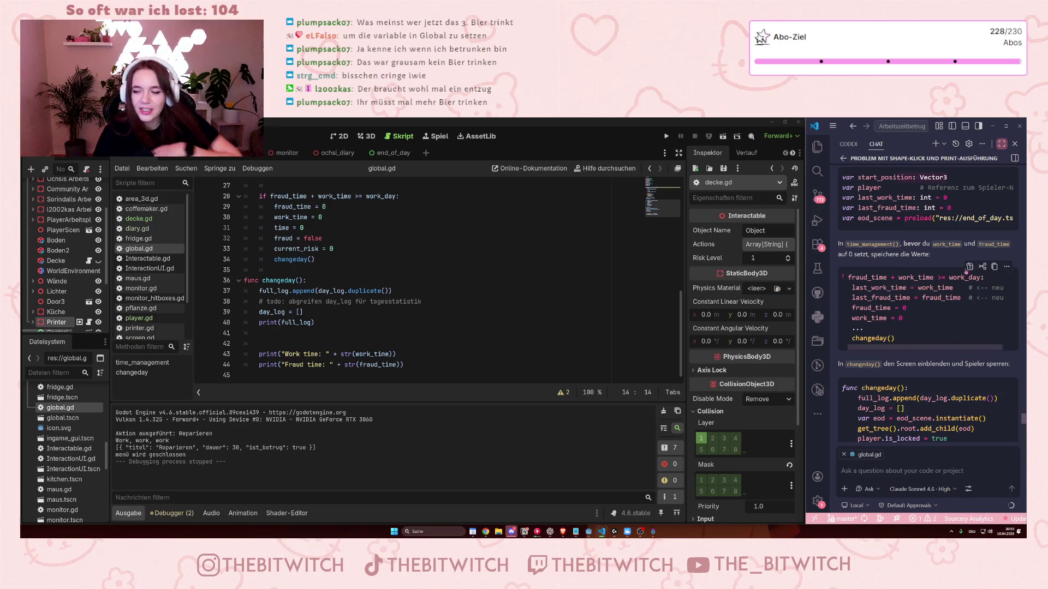
{"action": "left_click", "coordinate": [352, 333]}
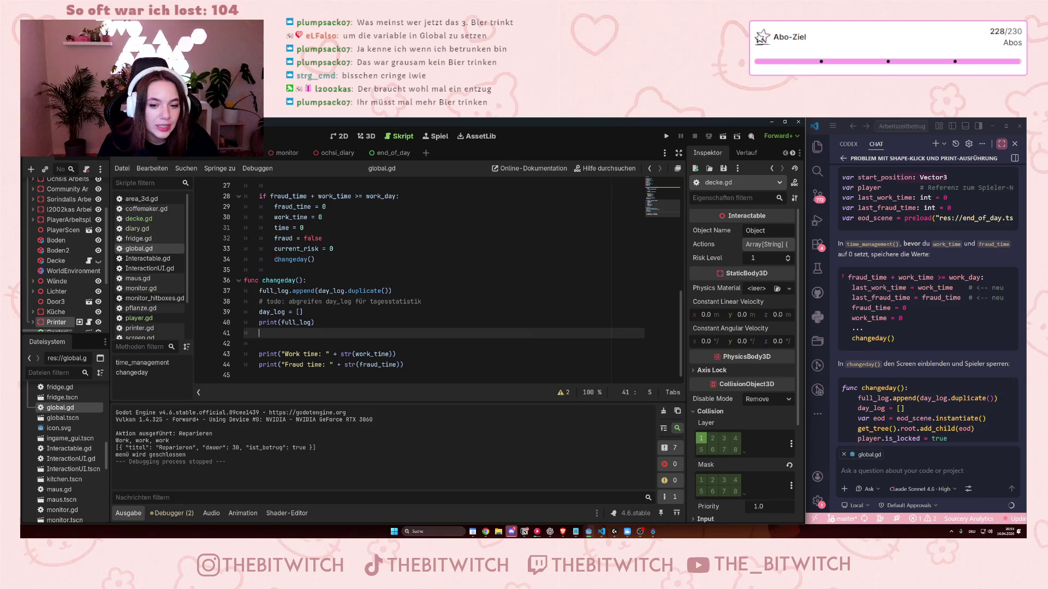
Start a new line 12 after the full_log declaration at the top of global.gd.
{"action": "scroll", "coordinate": [318, 240], "scroll_direction": "up", "scroll_amount": 9}
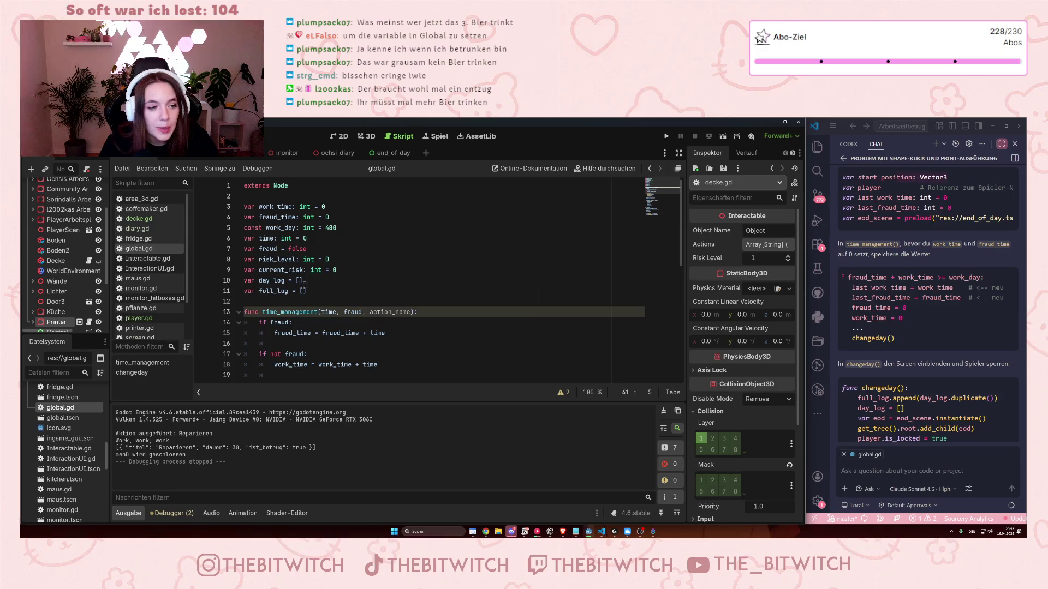
{"action": "left_click", "coordinate": [335, 293]}
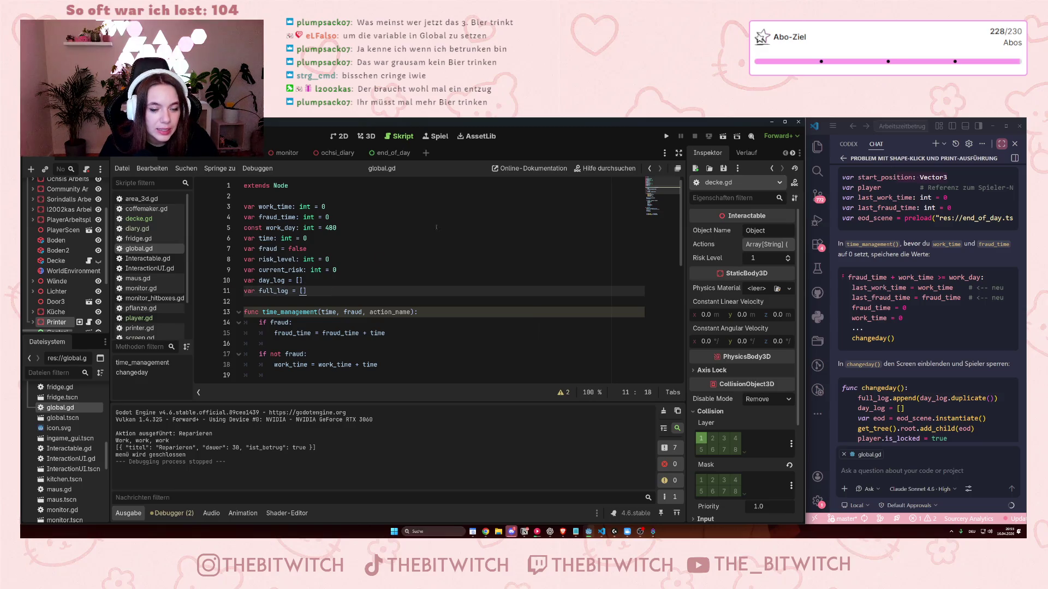
{"action": "scroll", "coordinate": [904, 361], "scroll_direction": "up", "scroll_amount": 5}
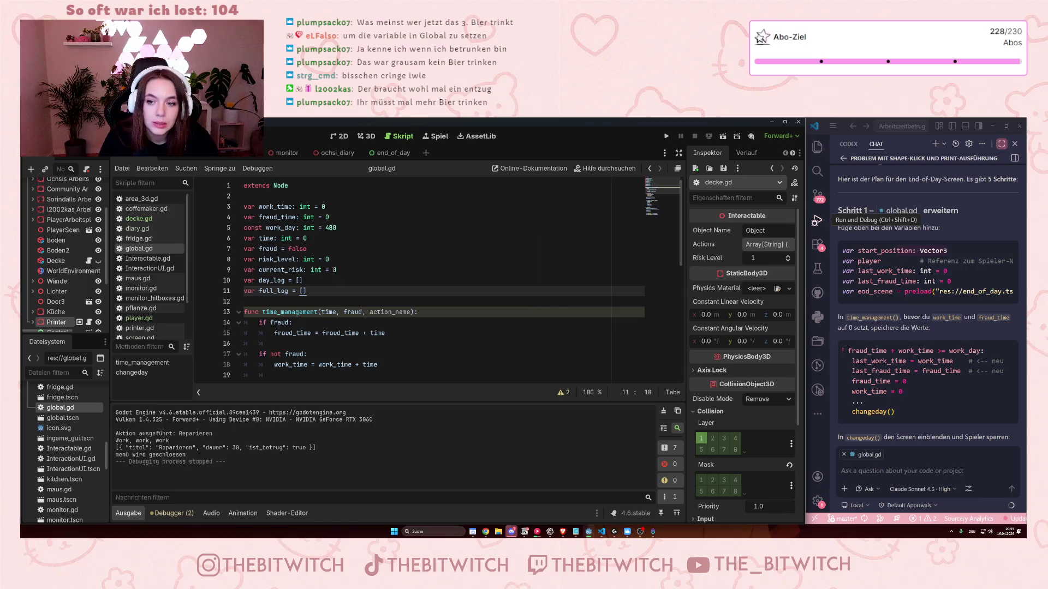
{"action": "key", "text": "Return"}
Write 'var start_position' on line 12, fixing the mistyped 'bar' keyword.
{"action": "type", "text": "bar"}
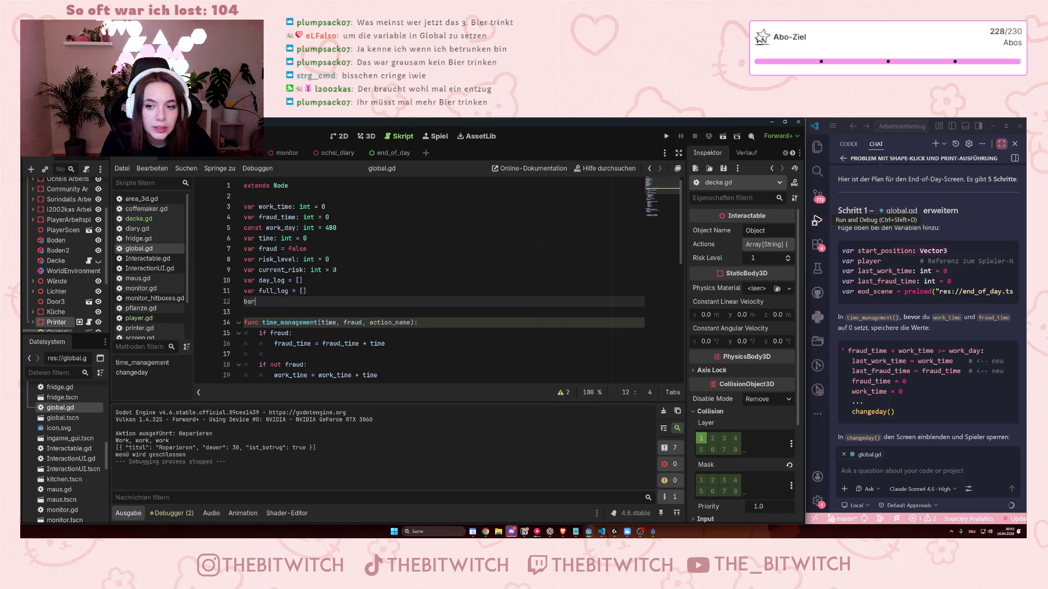
{"action": "key", "text": "BackSpace"}
{"action": "key", "text": "BackSpace"}
{"action": "key", "text": "BackSpace"}
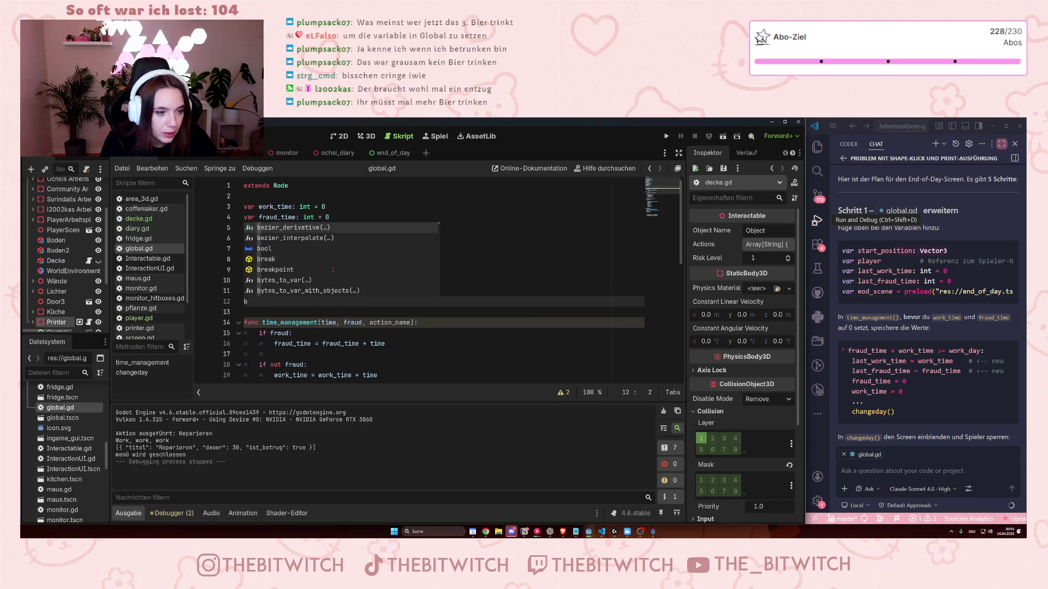
{"action": "type", "text": "var start"}
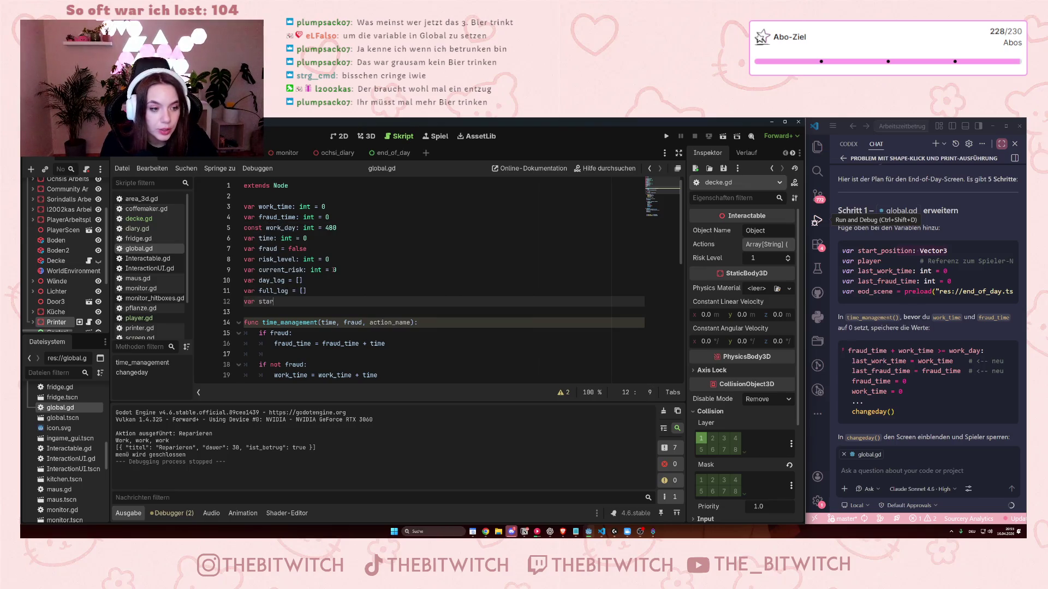
{"action": "type", "text": "_position"}
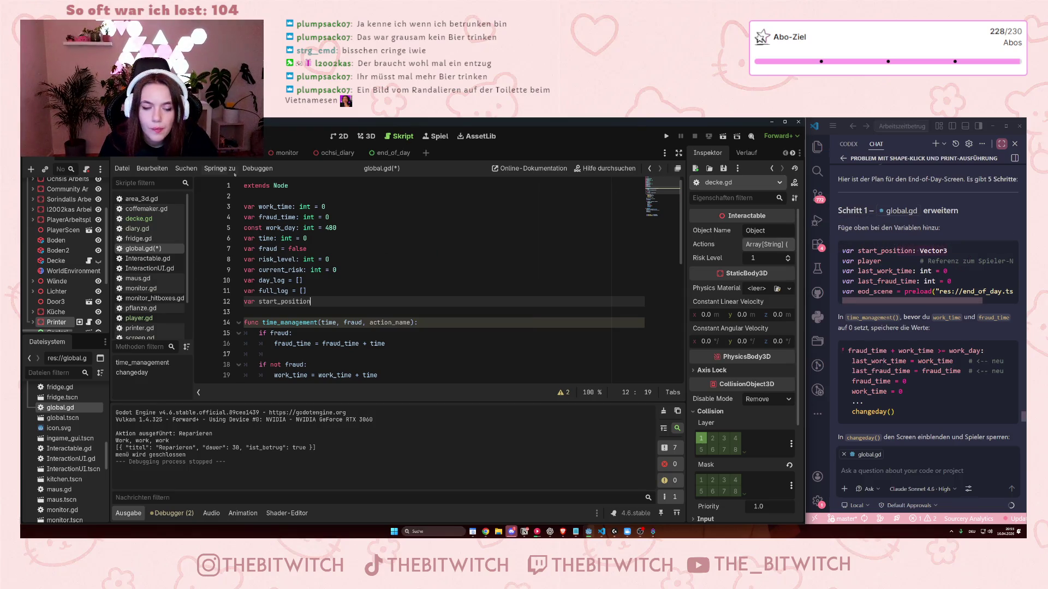
{"action": "scroll", "coordinate": [352, 270], "scroll_direction": "down", "scroll_amount": 4}
{"action": "scroll", "coordinate": [353, 271], "scroll_direction": "up", "scroll_amount": 4}
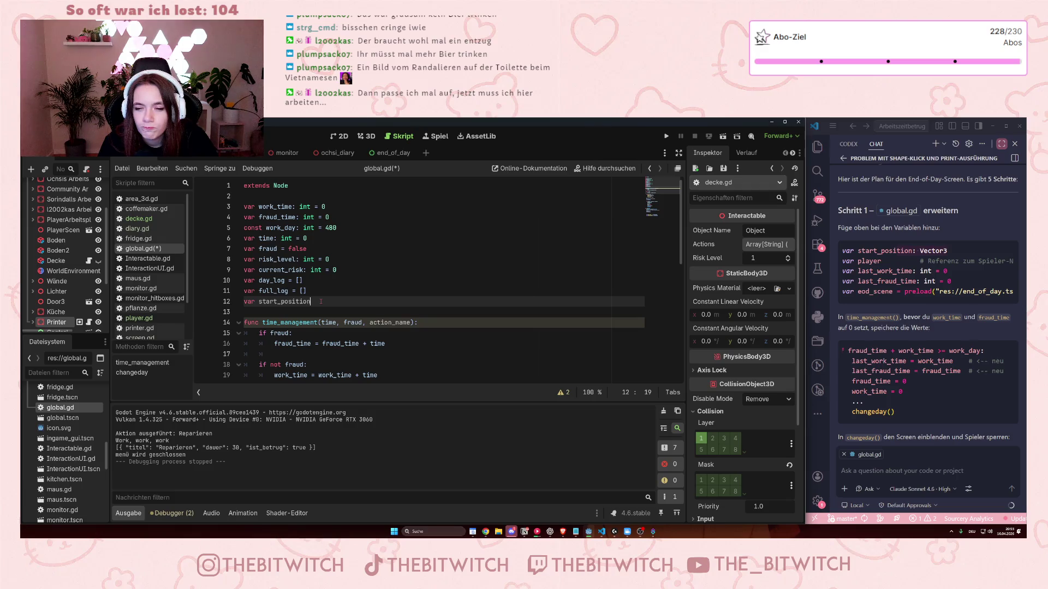
{"action": "scroll", "coordinate": [929, 384], "scroll_direction": "down", "scroll_amount": 5}
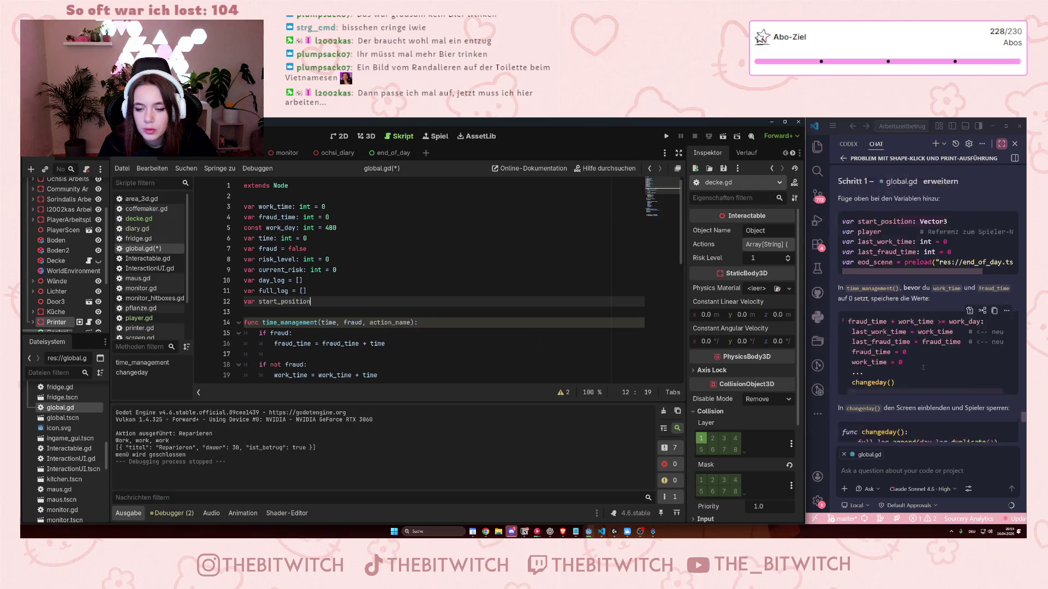
Select the Global.start_position and Global.player lines in the plan's Schritt 2 code for player.gd.
{"action": "scroll", "coordinate": [930, 383], "scroll_direction": "down", "scroll_amount": 5}
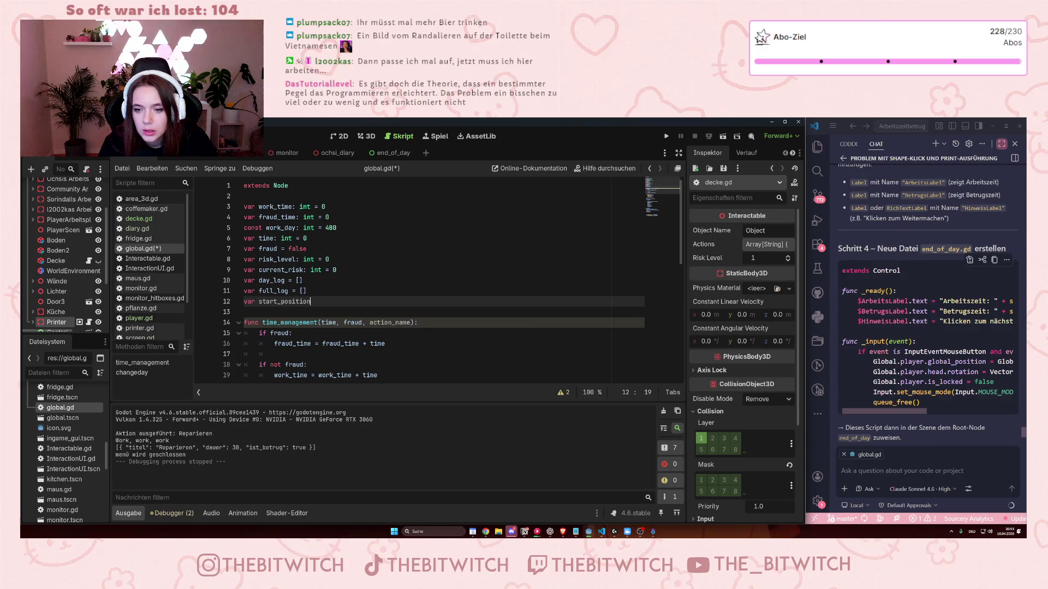
{"action": "scroll", "coordinate": [919, 385], "scroll_direction": "down", "scroll_amount": 4}
{"action": "scroll", "coordinate": [912, 324], "scroll_direction": "up", "scroll_amount": 7}
{"action": "scroll", "coordinate": [912, 325], "scroll_direction": "up", "scroll_amount": 3}
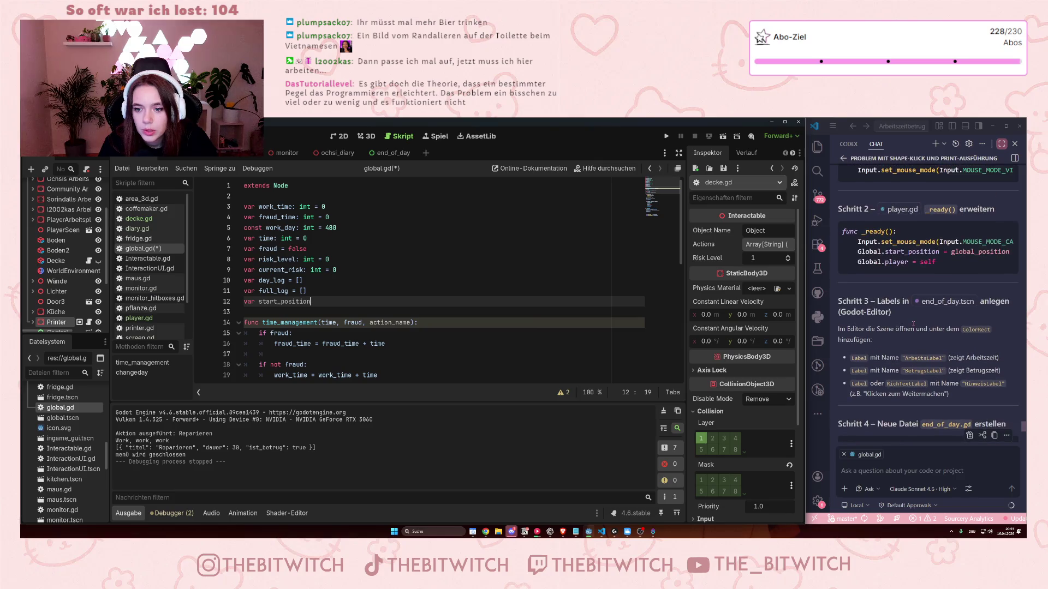
{"action": "scroll", "coordinate": [912, 324], "scroll_direction": "up", "scroll_amount": 1}
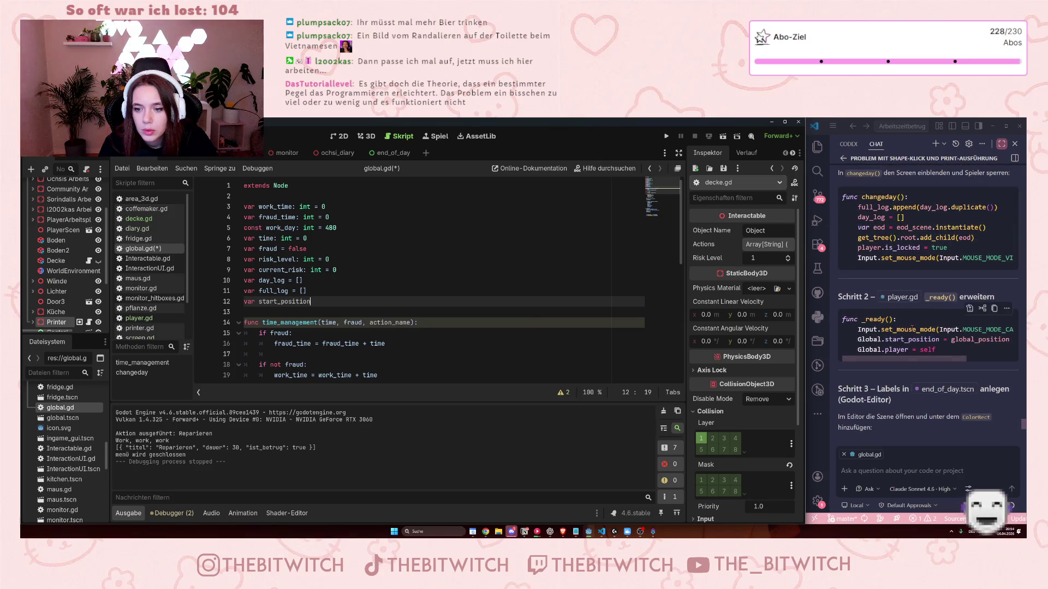
{"action": "left_click", "coordinate": [897, 350]}
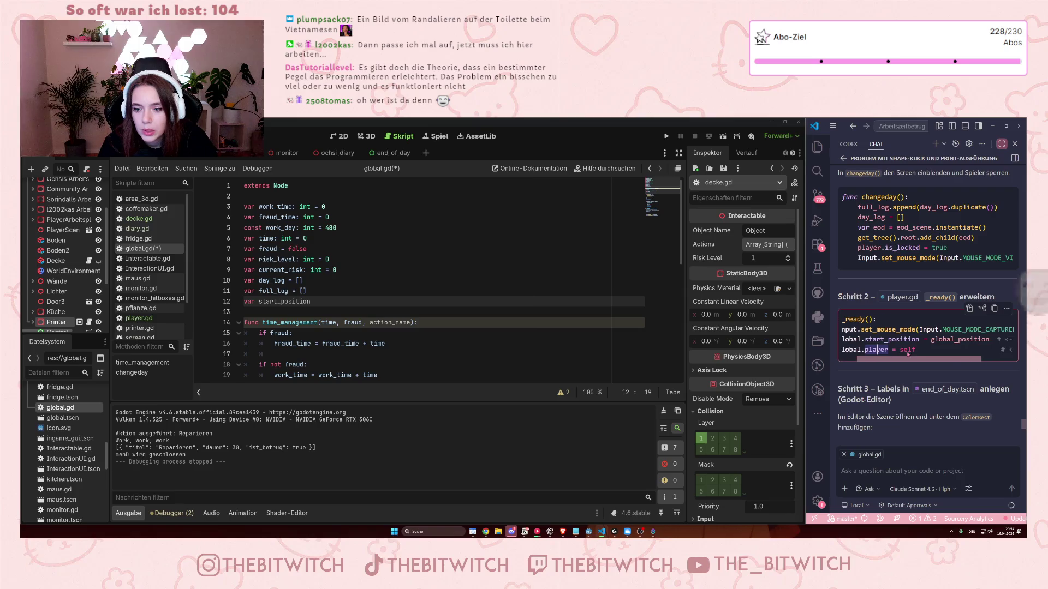
{"action": "left_click_drag", "start_coordinate": [897, 350], "coordinate": [866, 339]}
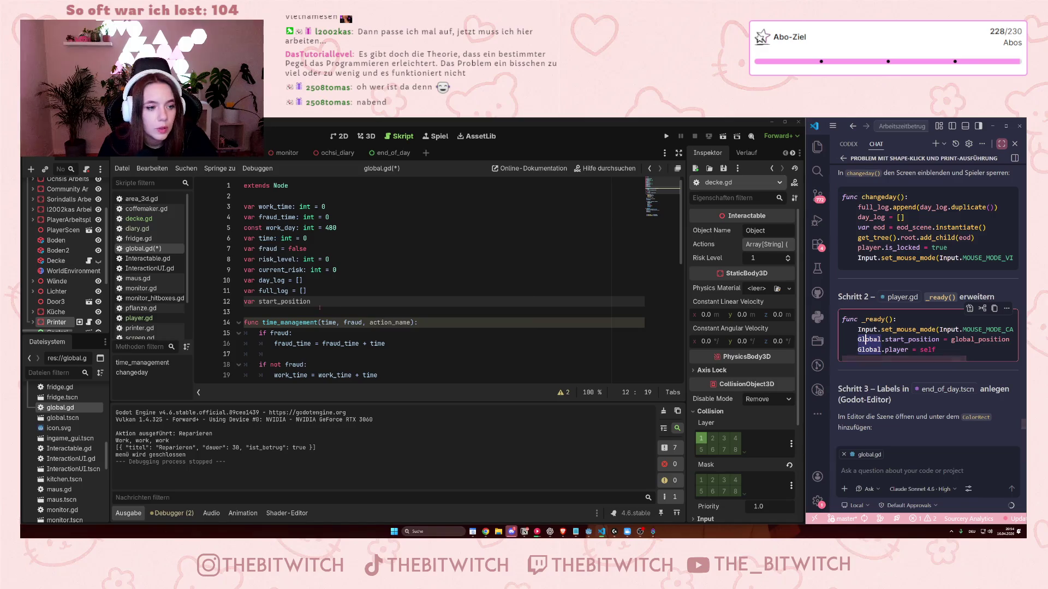
Return to global.gd and scroll the Copilot chat back to the Schritt 1 variable snippet.
{"action": "key", "text": "alt+Tab"}
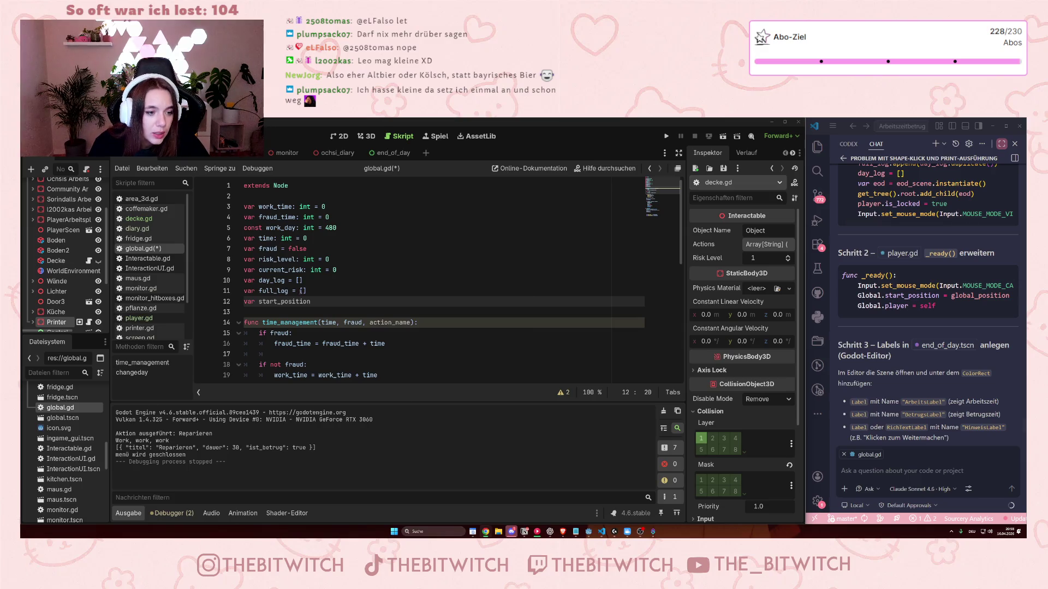
{"action": "scroll", "coordinate": [311, 278], "scroll_direction": "down", "scroll_amount": 3}
{"action": "scroll", "coordinate": [327, 270], "scroll_direction": "up", "scroll_amount": 3}
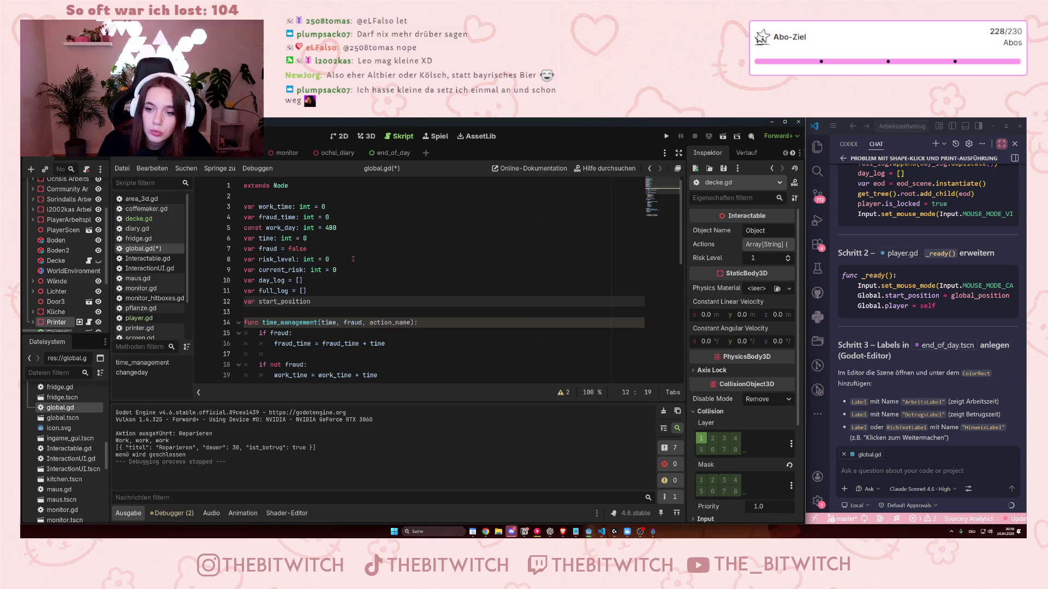
{"action": "scroll", "coordinate": [952, 326], "scroll_direction": "up", "scroll_amount": 1}
{"action": "scroll", "coordinate": [952, 326], "scroll_direction": "up", "scroll_amount": 5}
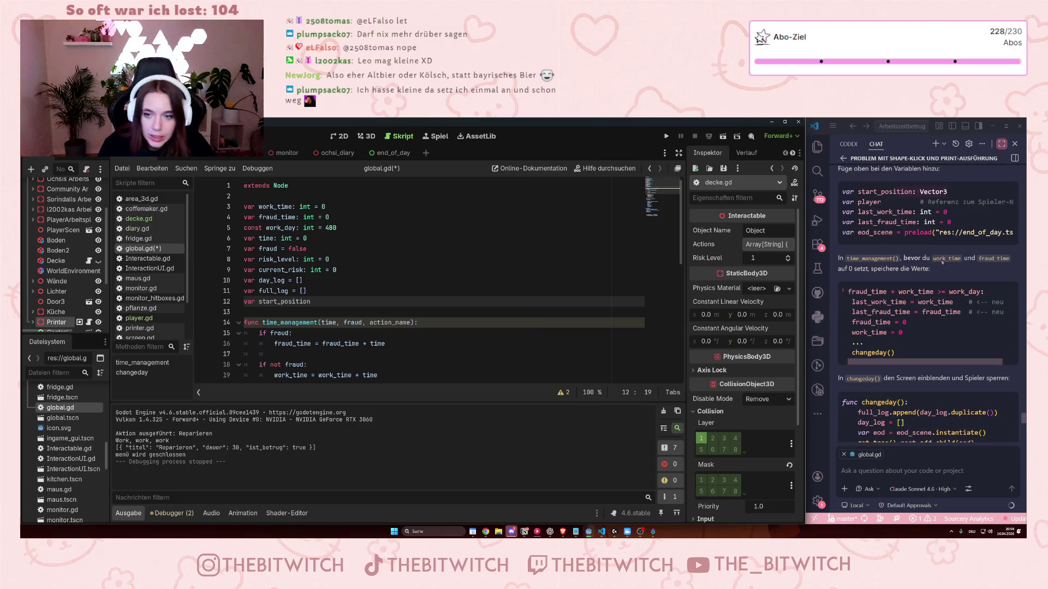
Type start_position as Vector3 and declare 'var player' on the new line 13.
{"action": "scroll", "coordinate": [974, 274], "scroll_direction": "up", "scroll_amount": 5}
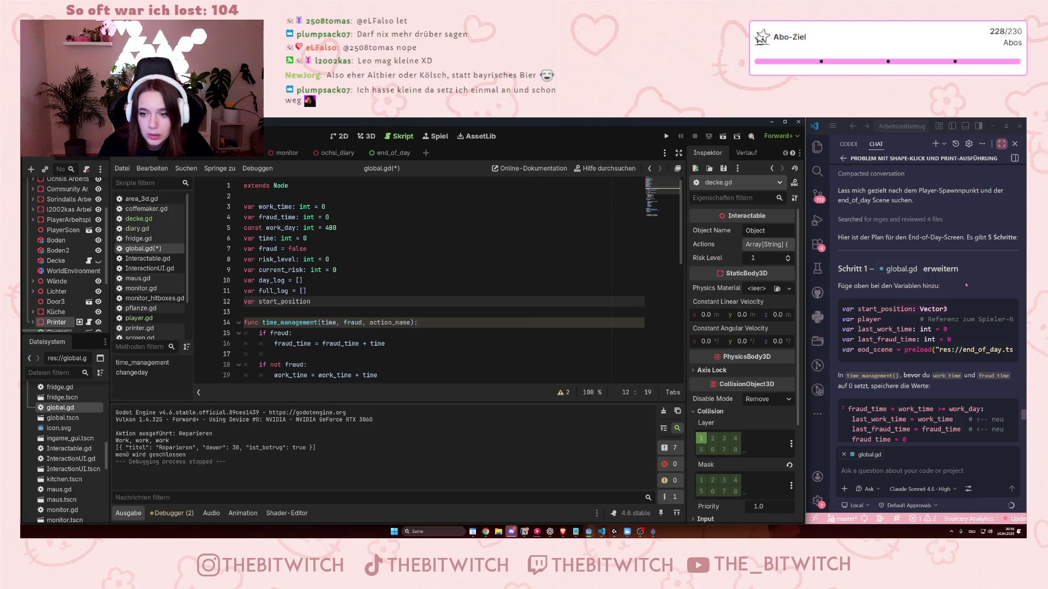
{"action": "scroll", "coordinate": [966, 284], "scroll_direction": "down", "scroll_amount": 1}
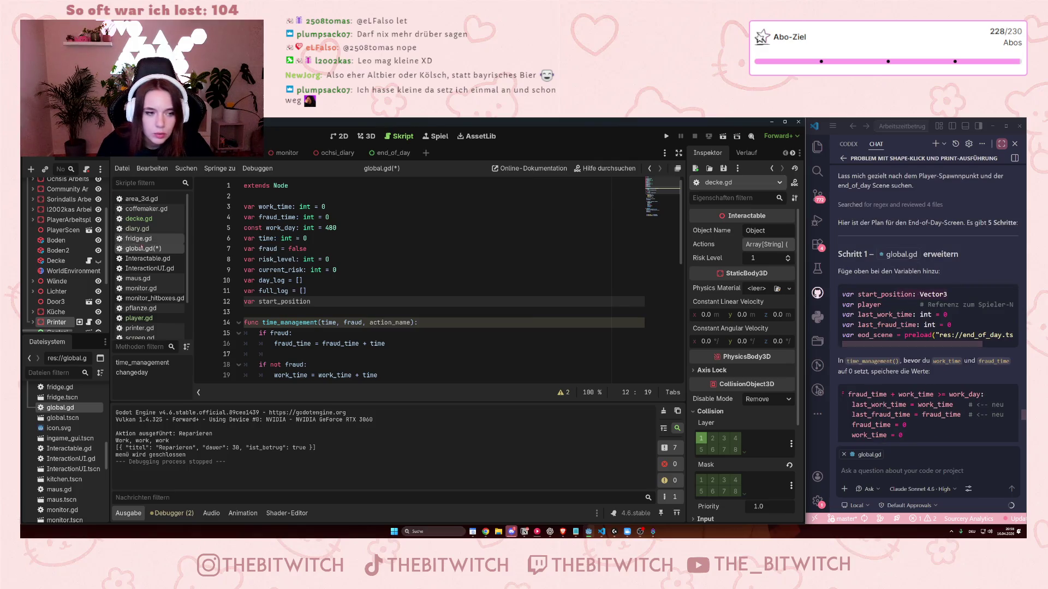
{"action": "type", "text": ":Vector"}
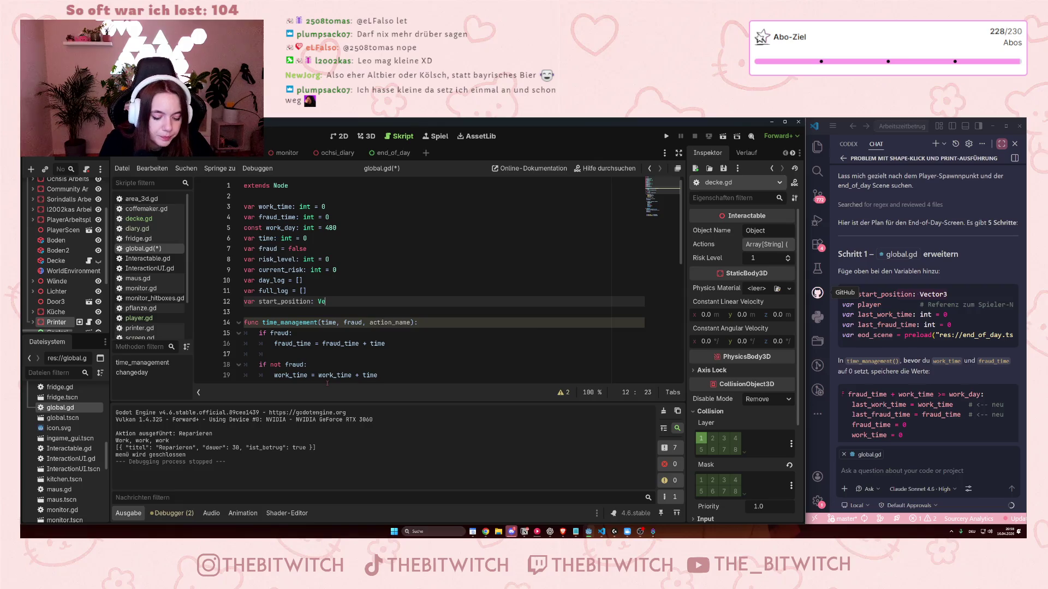
{"action": "type", "text": "3"}
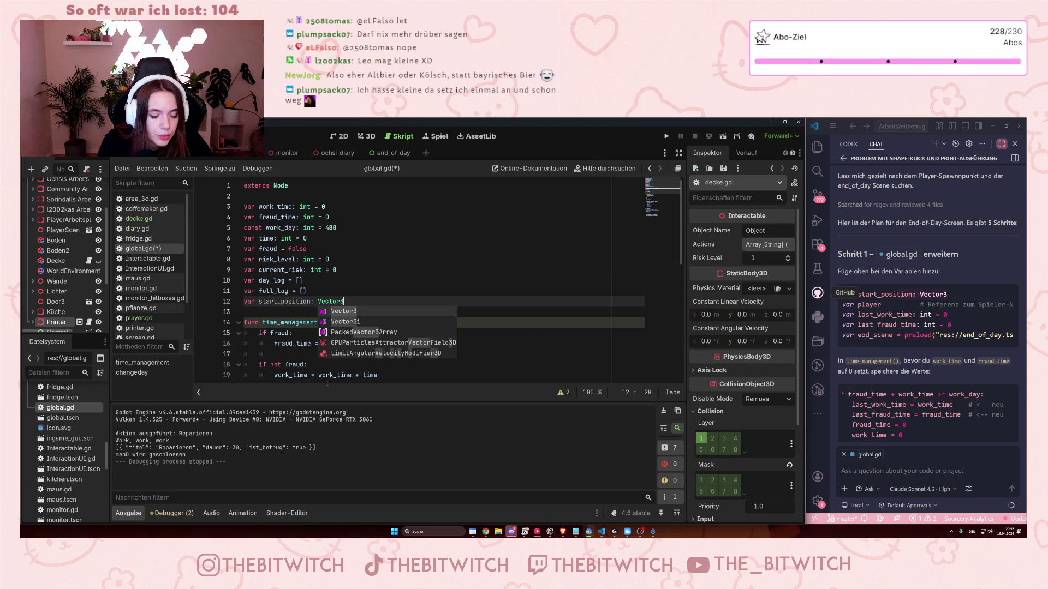
{"action": "key", "text": "Return"}
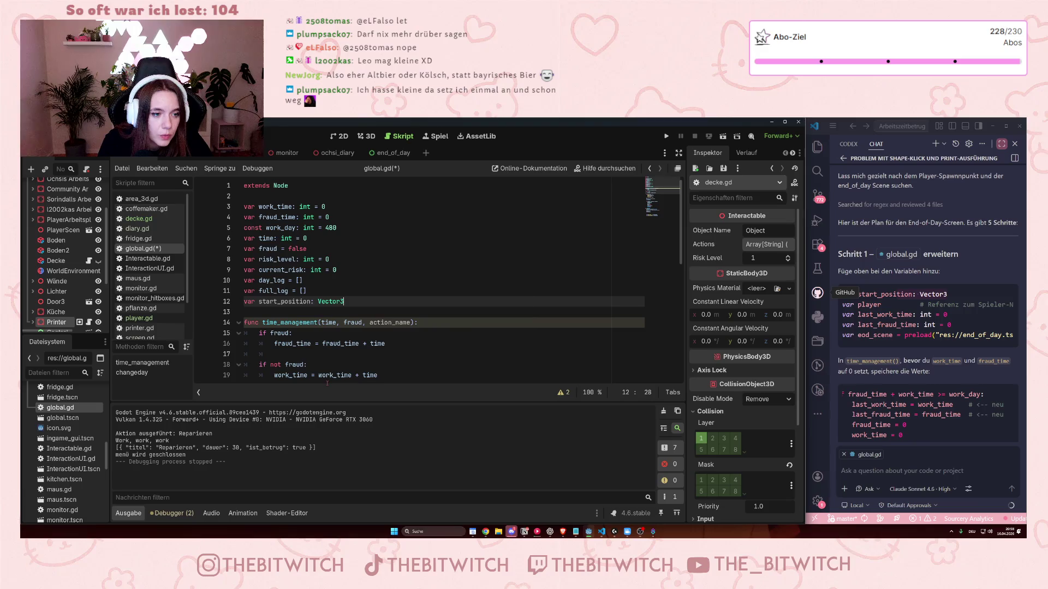
{"action": "key", "text": "Return"}
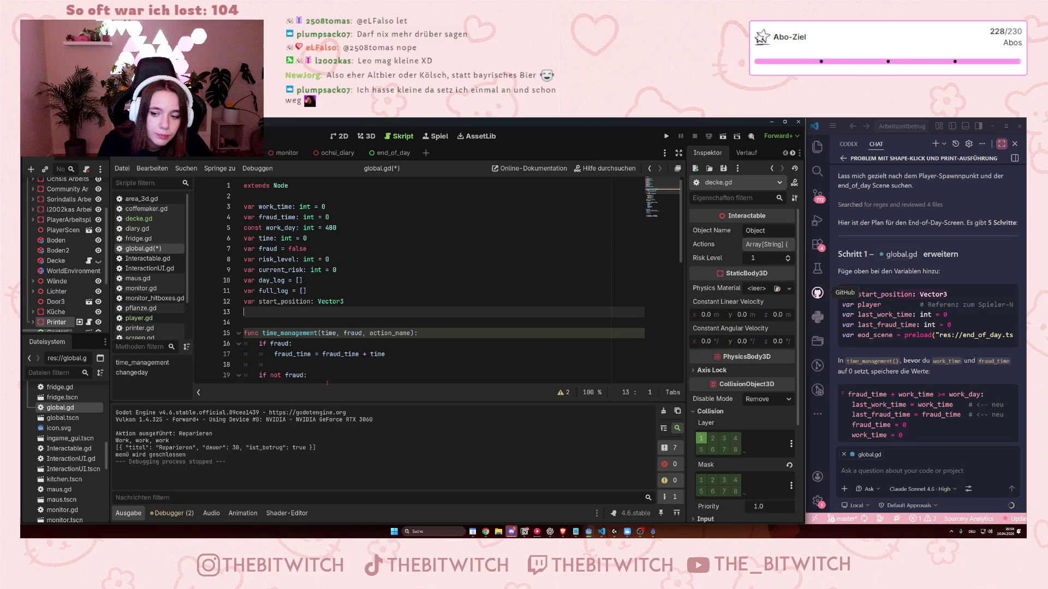
{"action": "type", "text": "var player"}
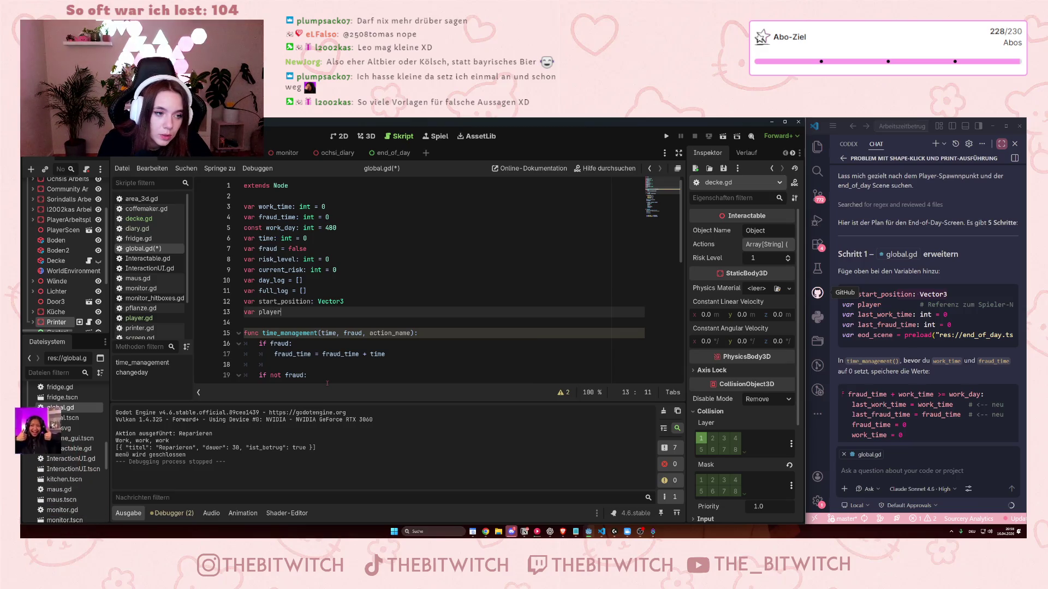
{"action": "key", "text": "Return"}
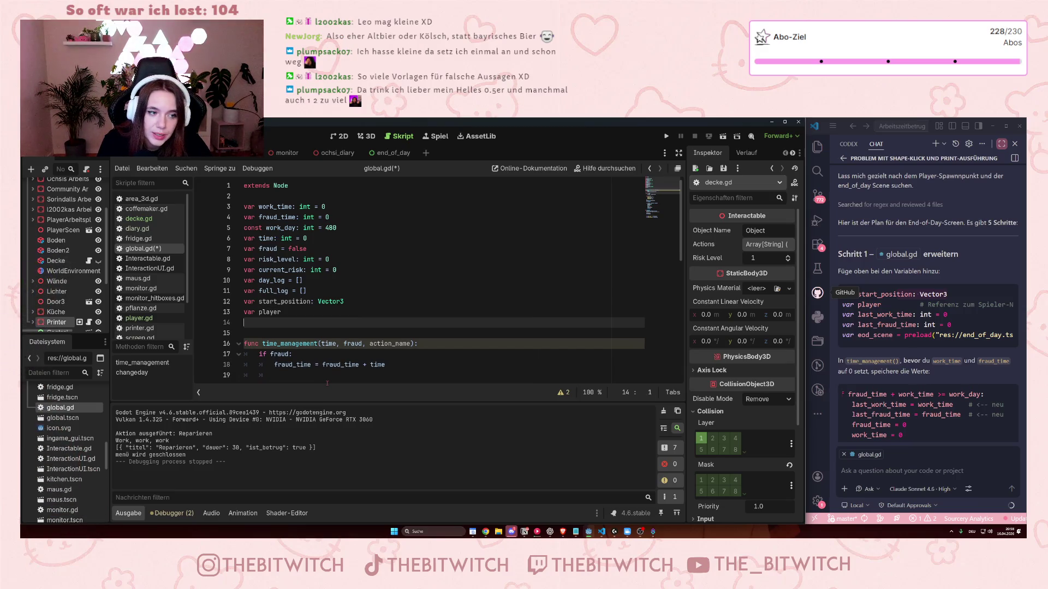